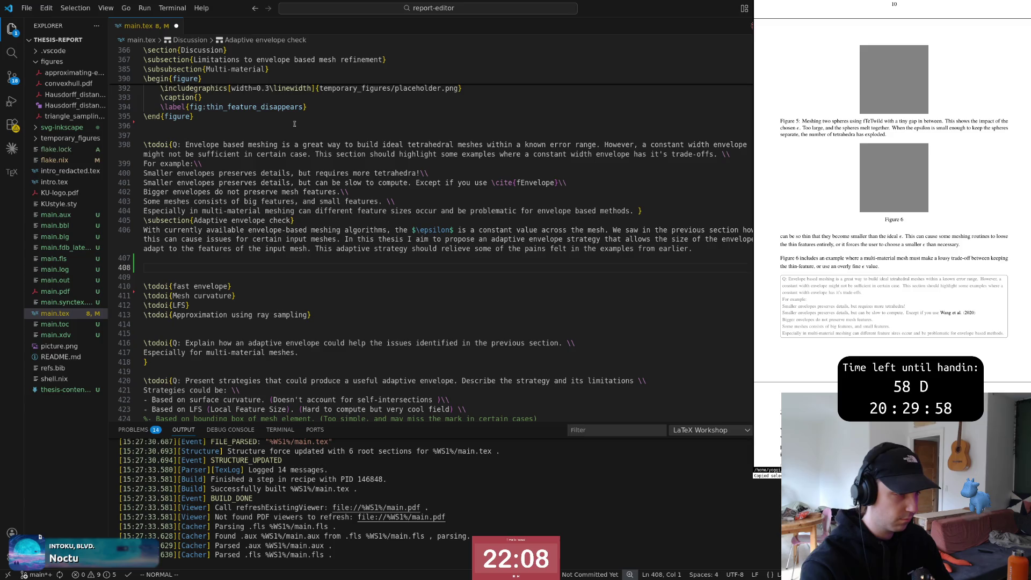
Step: Position the cursor on the empty line below the adaptive envelope paragraph, above the todo notes
key("shift+v")
key("k")
key("k")
key("Escape")
key("w")
key("w")
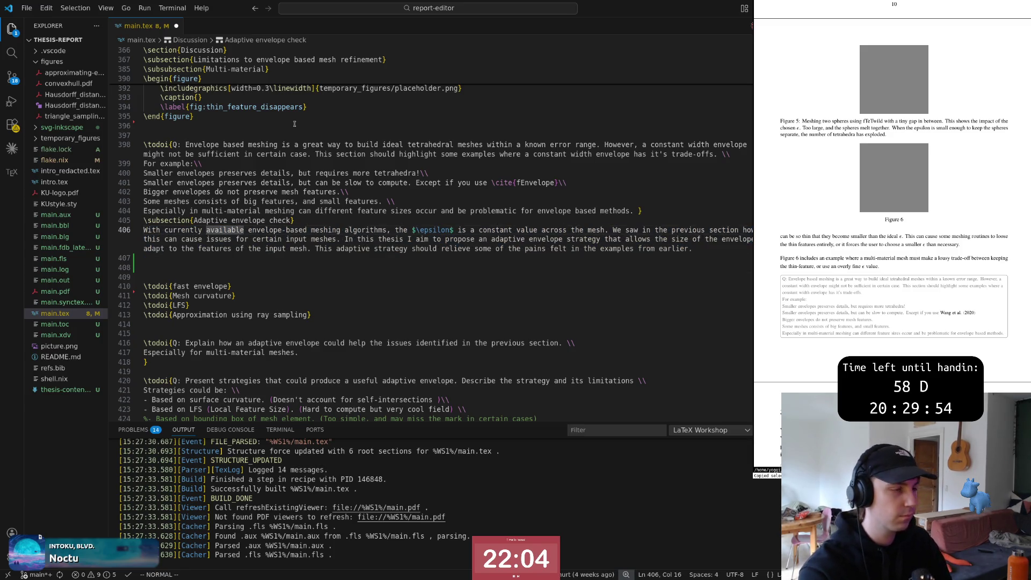
key("shift+v")
key("Escape")
key("j")
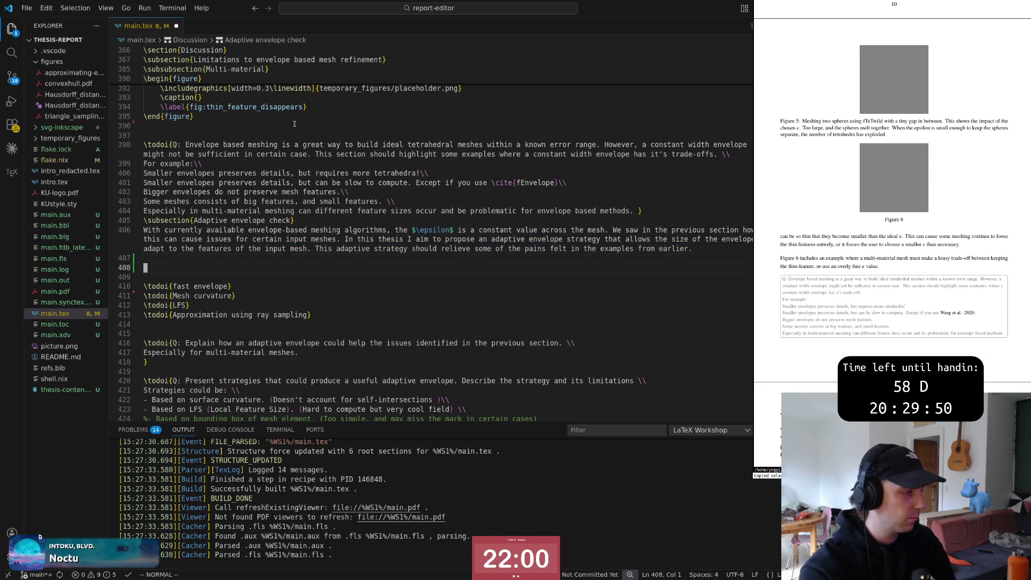
key("j")
key("j")
key("j")
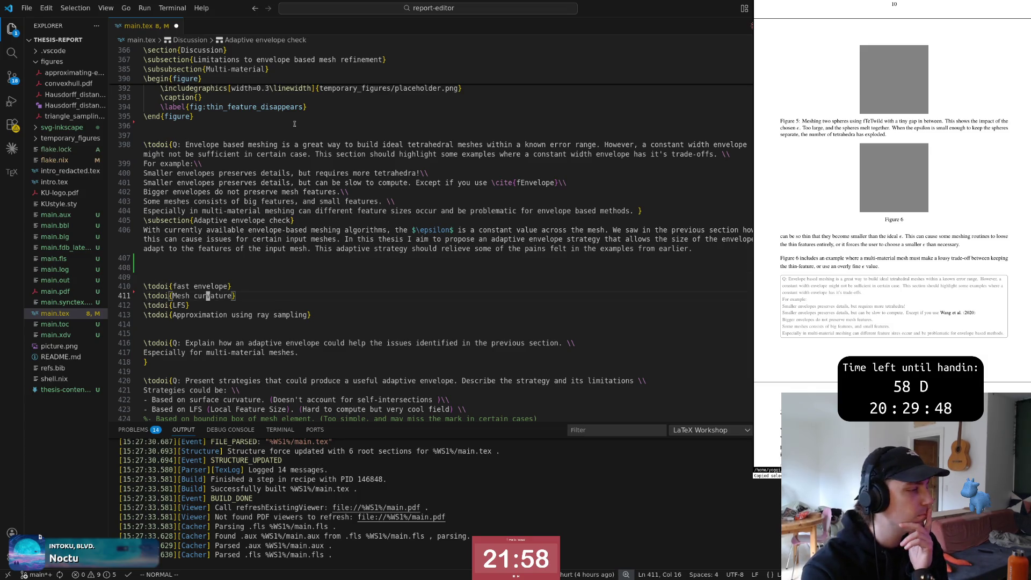
key("j")
key("j")
key("j")
key("j")
key("j")
key("j")
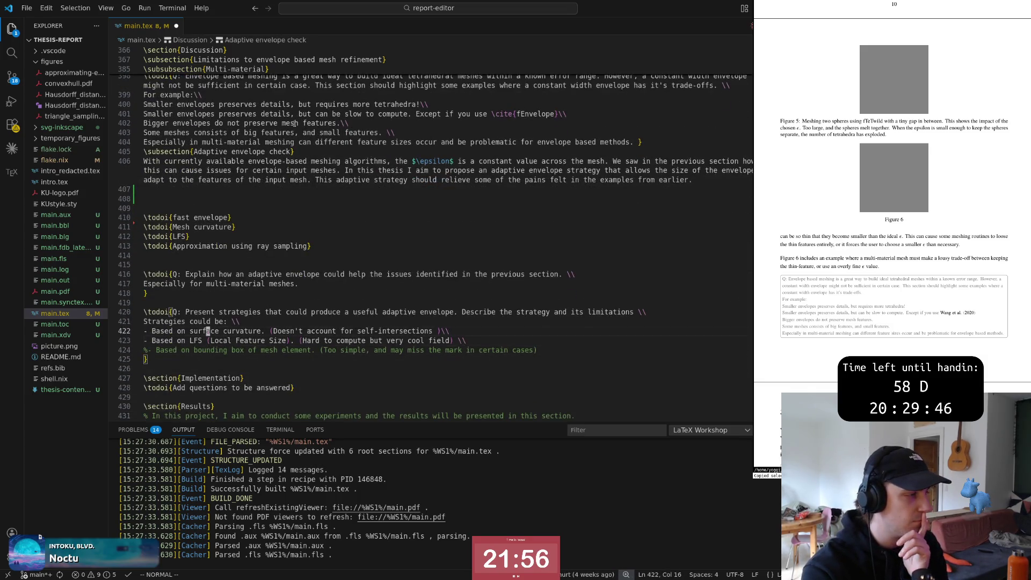
key("k")
key("k")
key("k")
key("k")
key("k")
key("k")
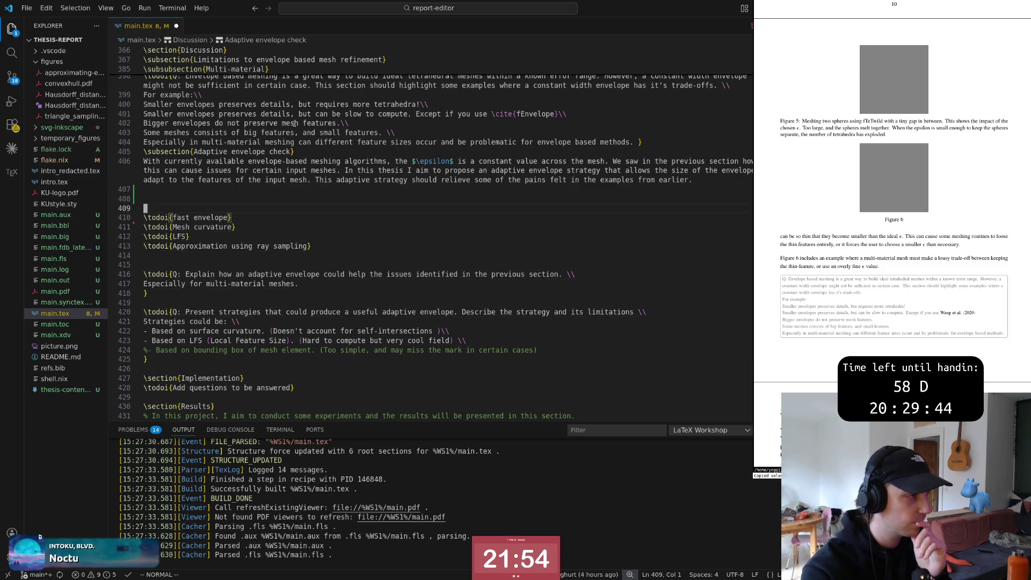
key("k")
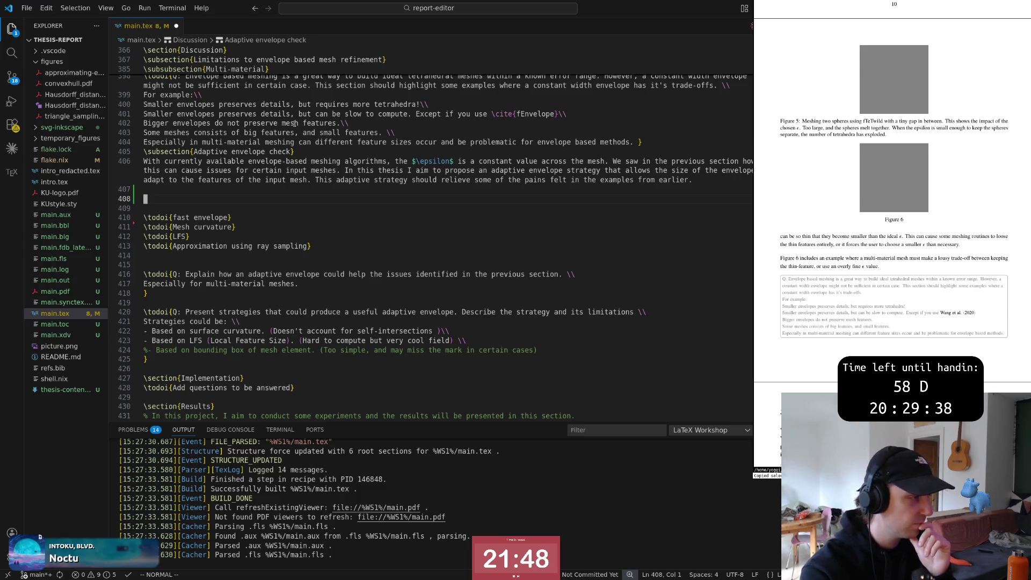
type("o\\subsub")
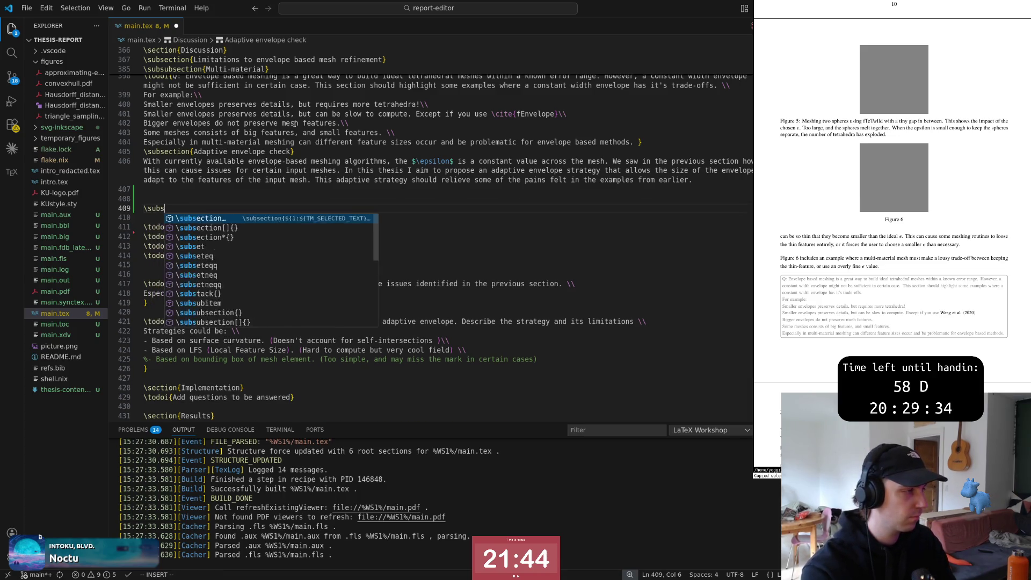
Step: Add the heading \subsubsection{Fast envelope check} on that line via autocomplete
key("Down")
key("Return")
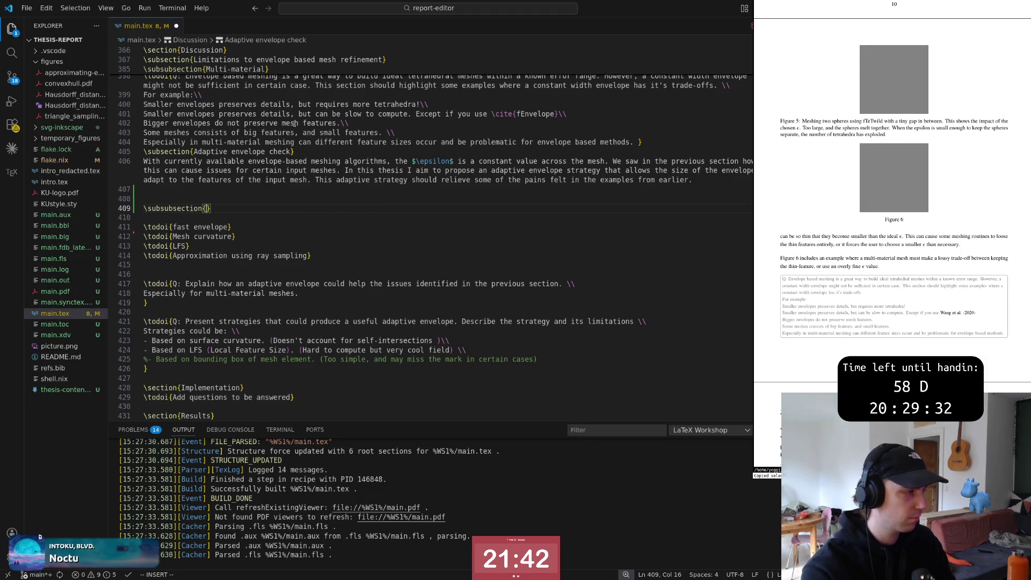
type("Fast envelope")
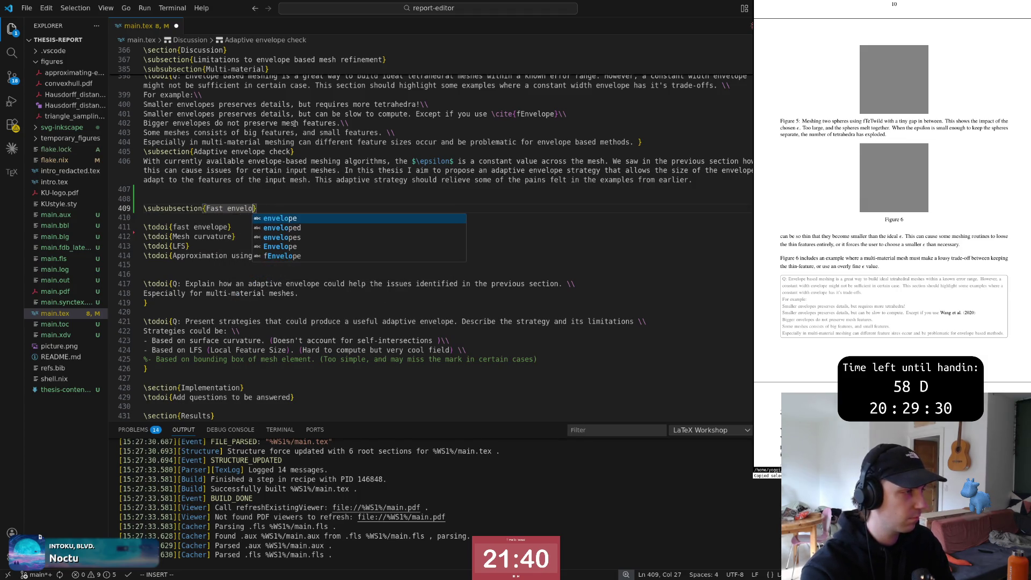
key("Escape")
type("bcw")
type("fa")
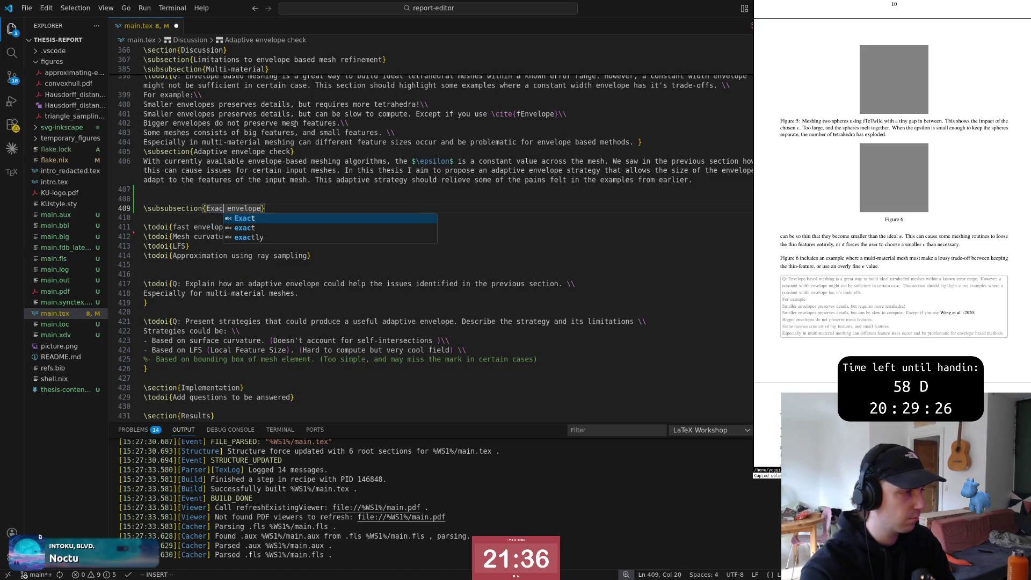
key("Escape")
type("u")
type("ea check")
key("Escape")
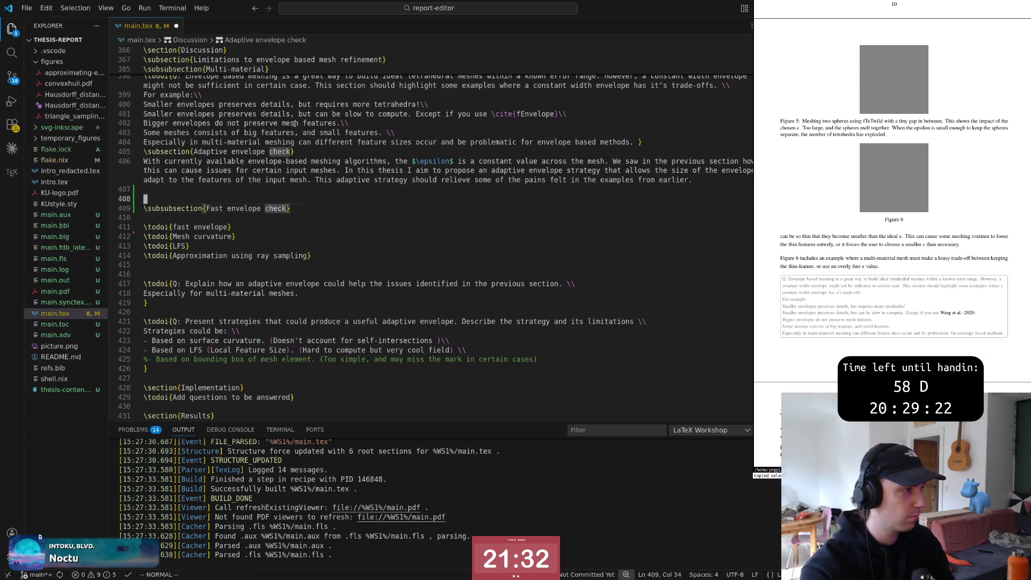
Step: Fold the earlier Discussion content out of view and return to the new heading
key("ctrl+u")
key("ctrl+u")
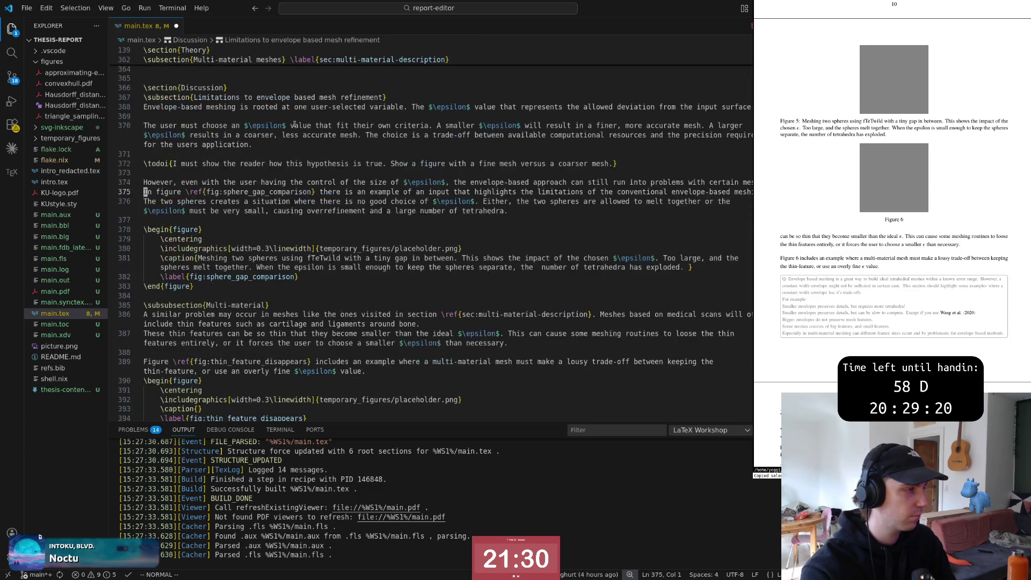
key("ctrl+u")
key("ctrl+d")
key("ctrl+d")
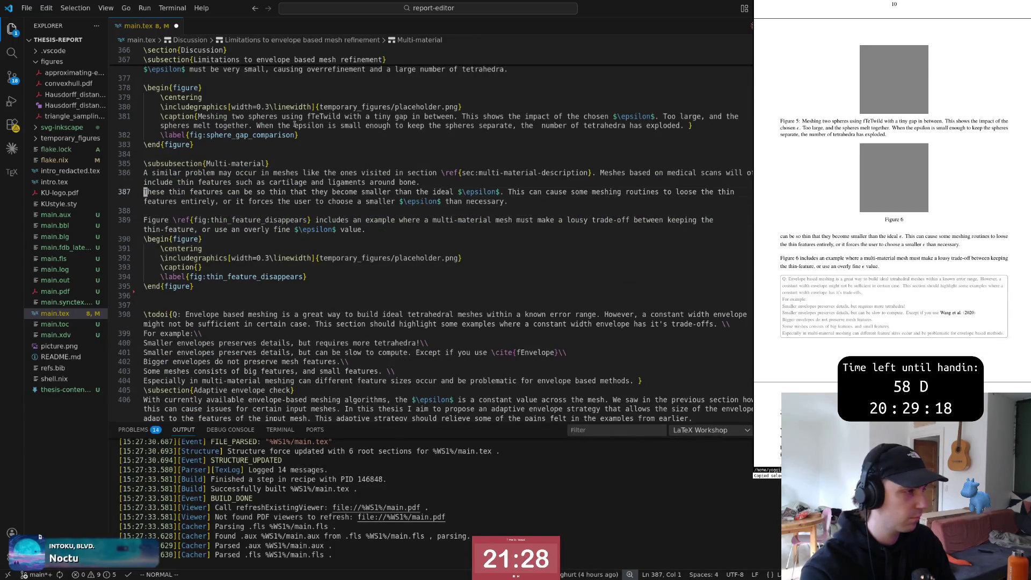
key("j")
key("z")
key("c")
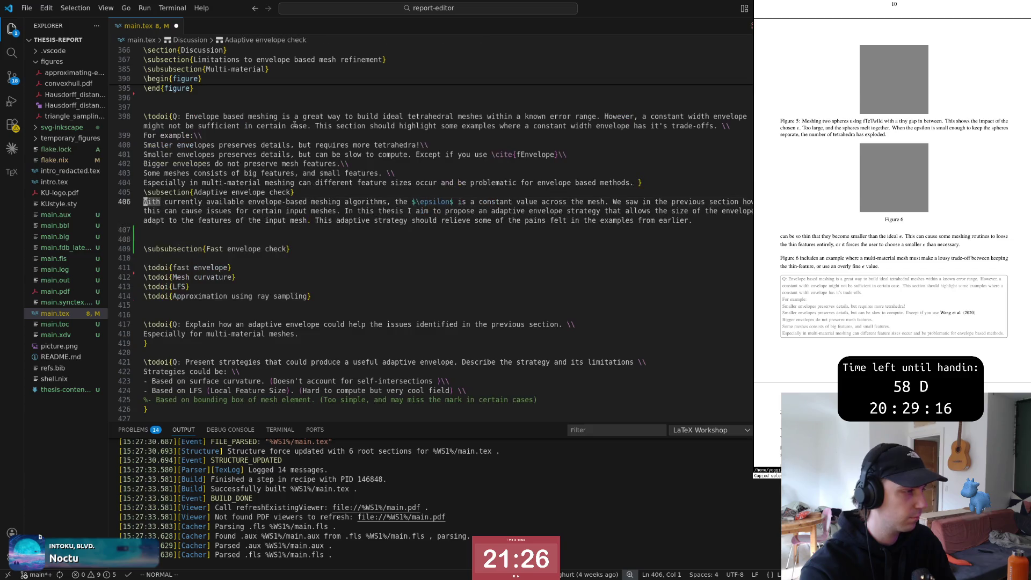
key("j")
key("j")
key("j")
key("j")
key("j")
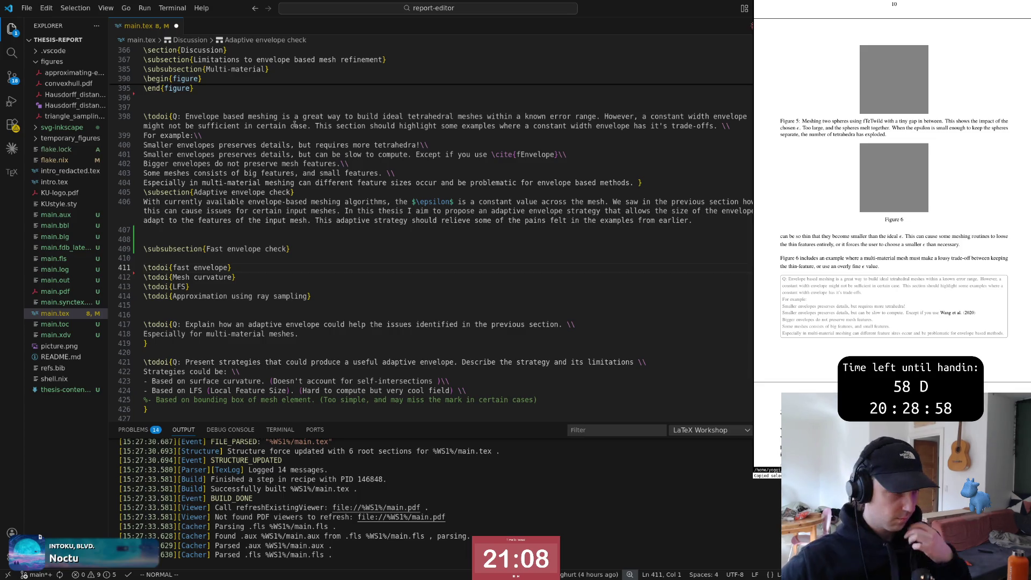
Step: Move the Fast envelope check heading and todo under Implementation, then delete the heading line
key("u")
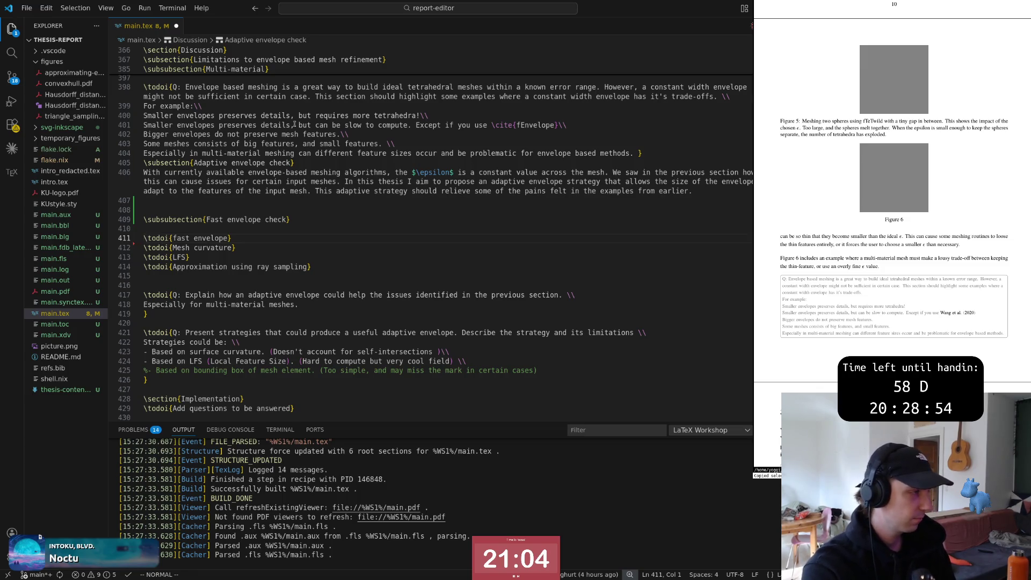
key("shift+v")
key("k")
key("k")
key("d")
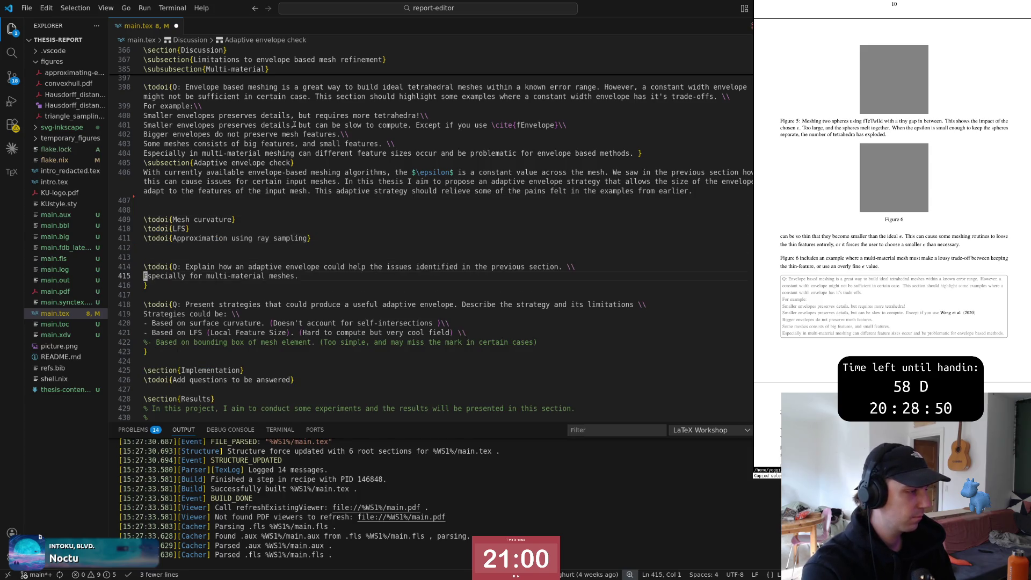
key("j")
key("j")
key("j")
key("j")
key("j")
key("j")
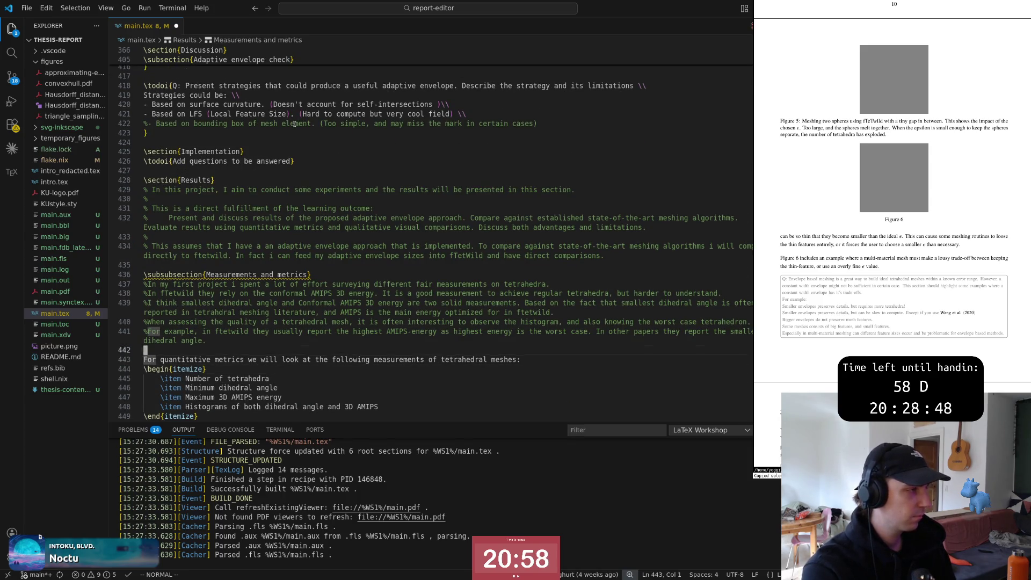
key("k")
key("k")
key("k")
key("p")
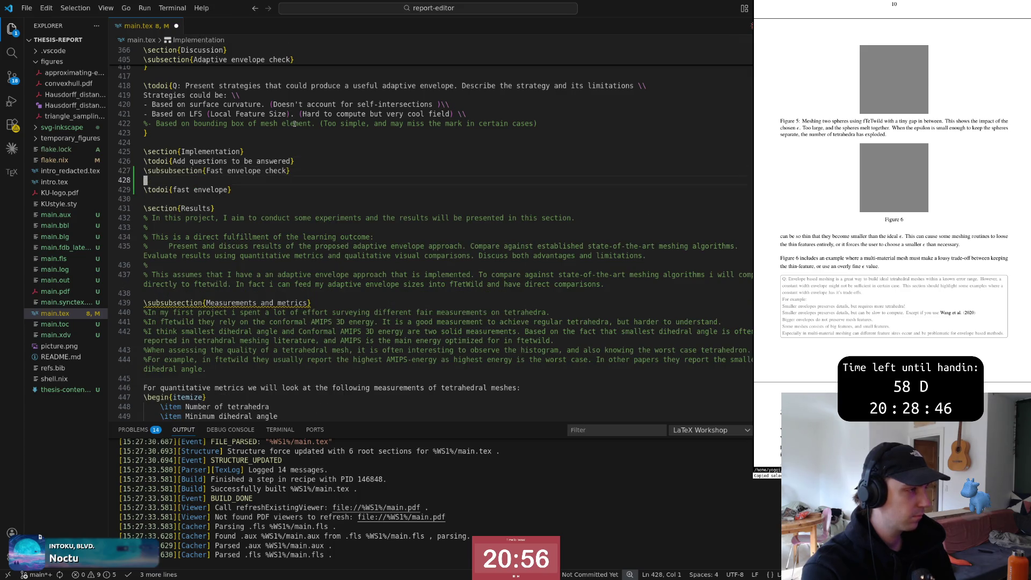
key("d")
key("d")
key("k")
key("d")
key("d")
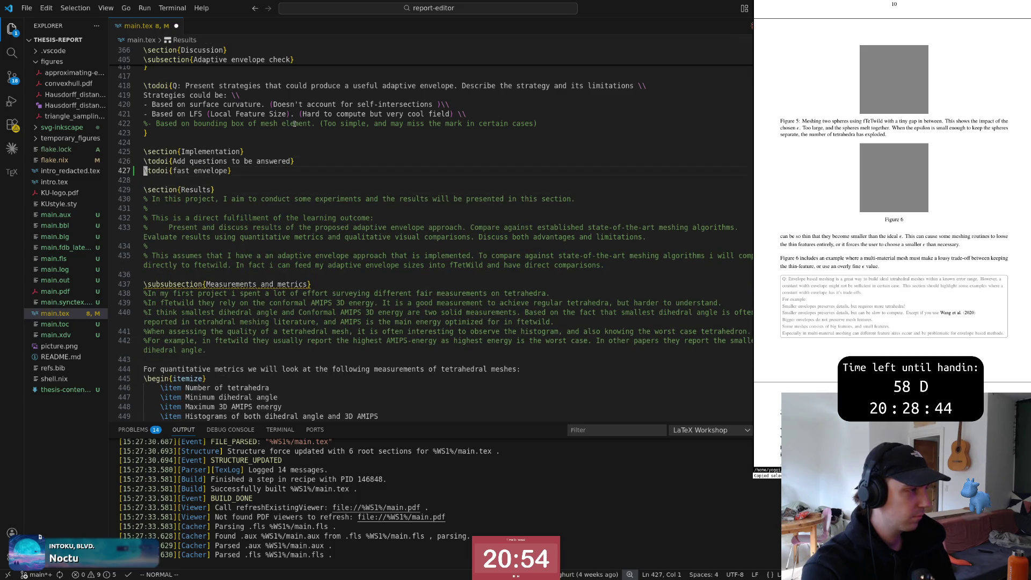
Step: Reword the todo to 'We can change the envelope size per triangle because'
key("w")
key("w")
key("v")
key("e")
type("e")
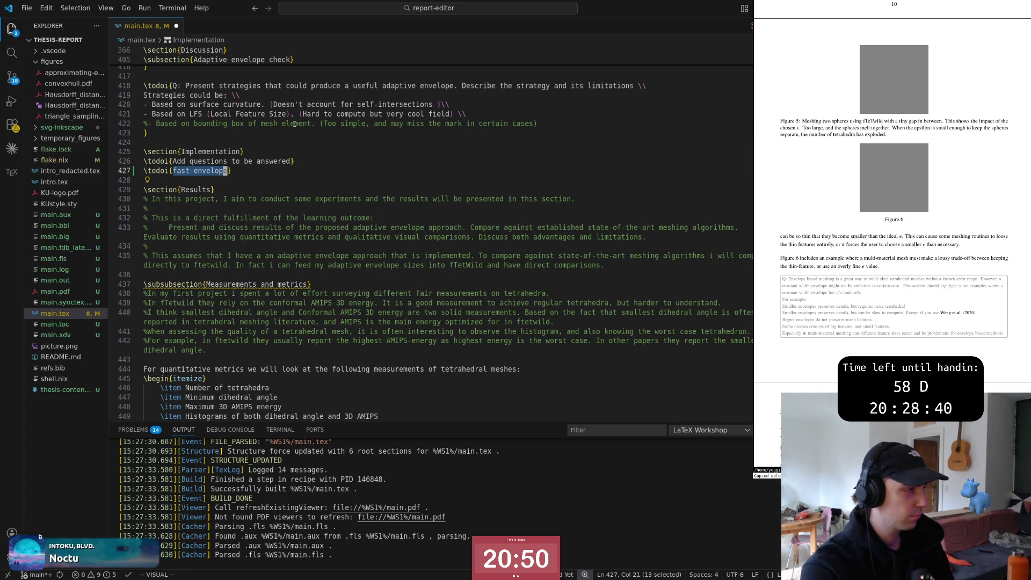
type("cWe can change t")
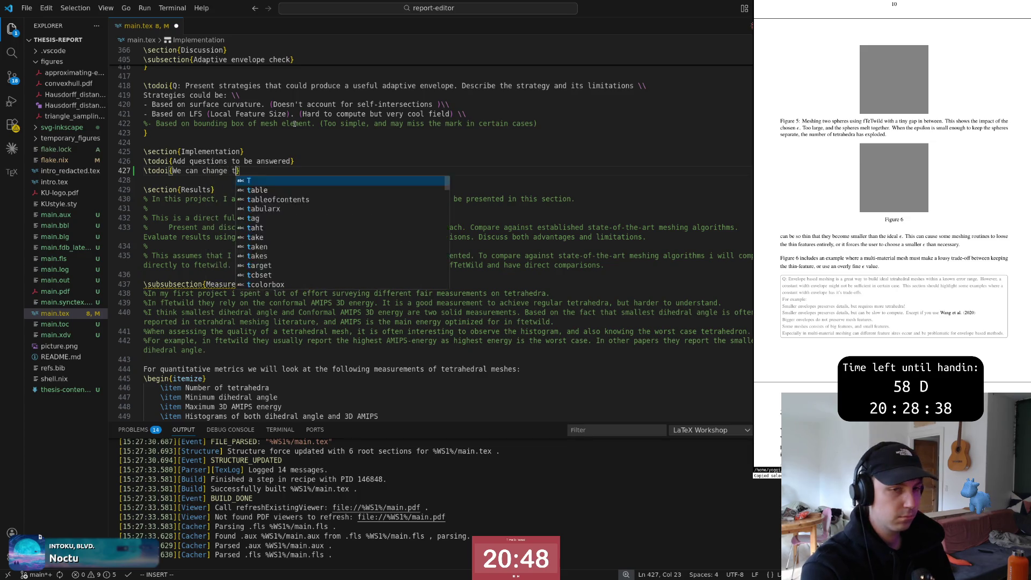
type("he envelope size per triangel becaus")
key("Escape")
type("ange")
key("Escape")
type("bbciwtriangle")
key("Escape")
key("w")
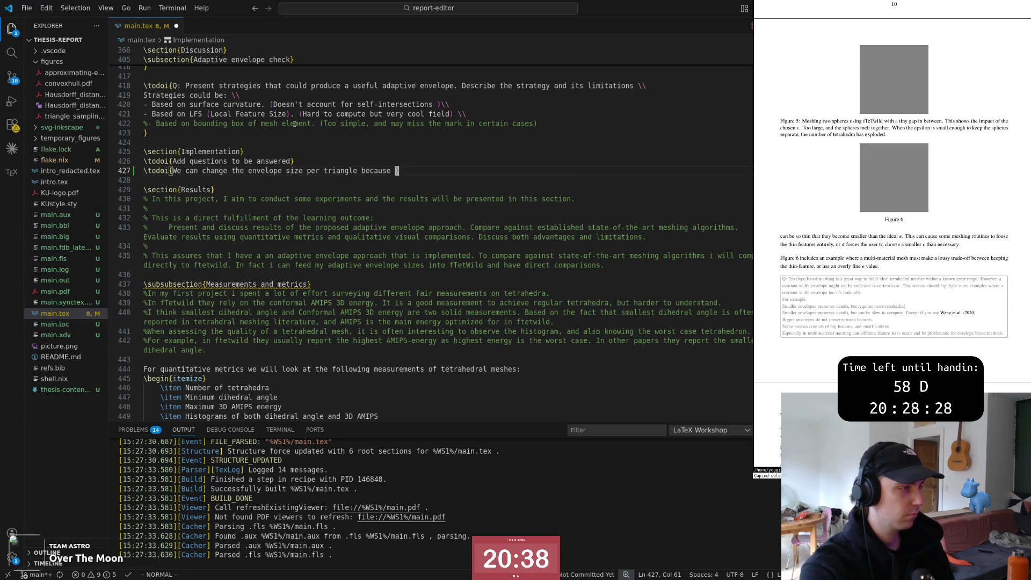
key("b")
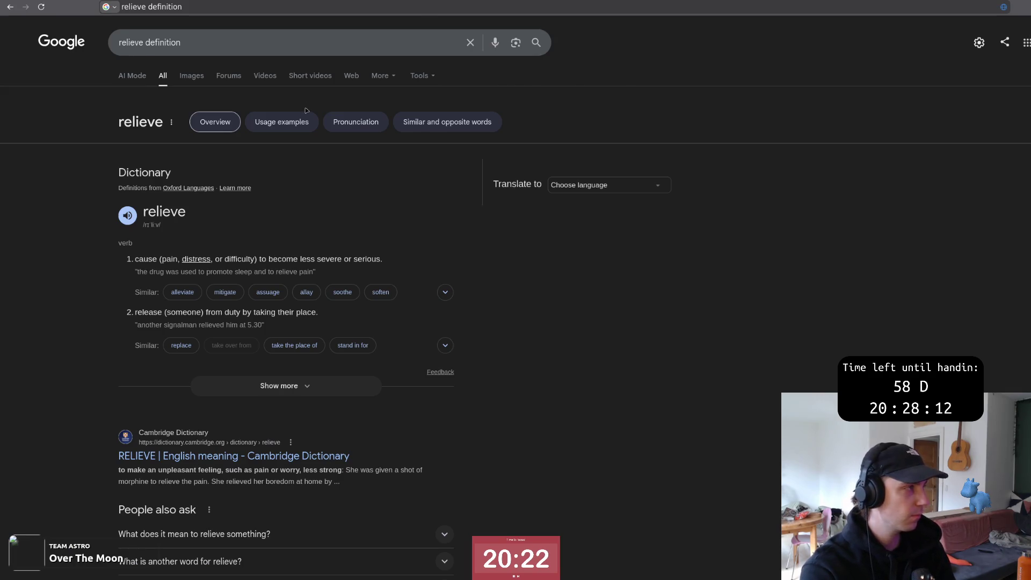
key("alt+Tab")
key("l")
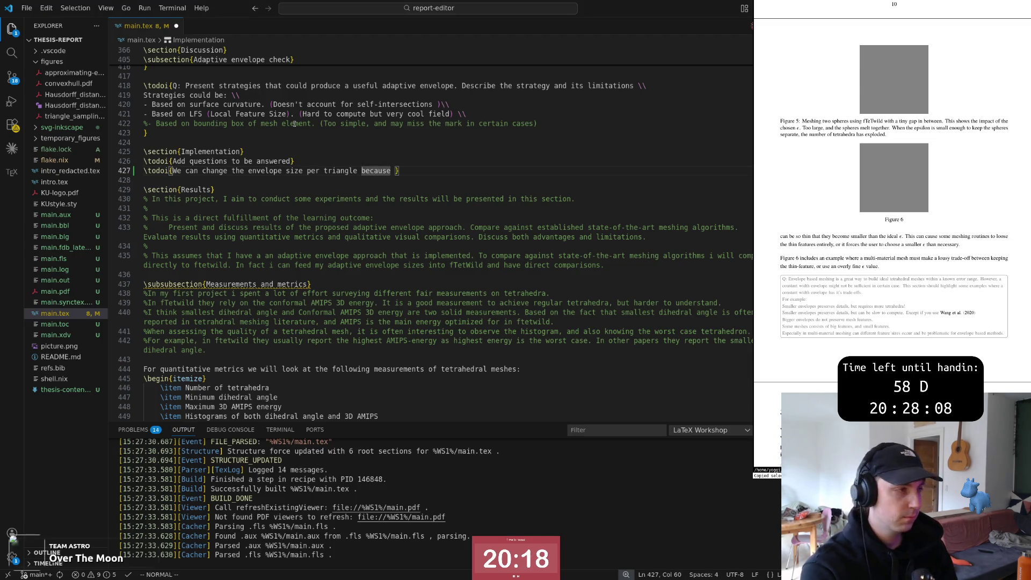
Step: Finish the todo as 'because of exact envelope check \cite{fEnvelope}', removing the word fast
key("v")
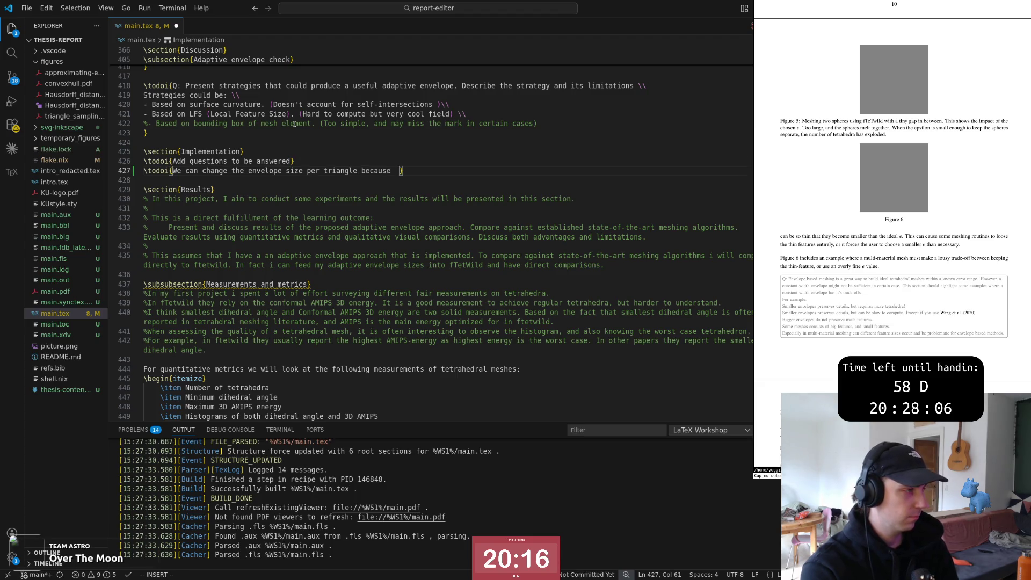
key("Escape")
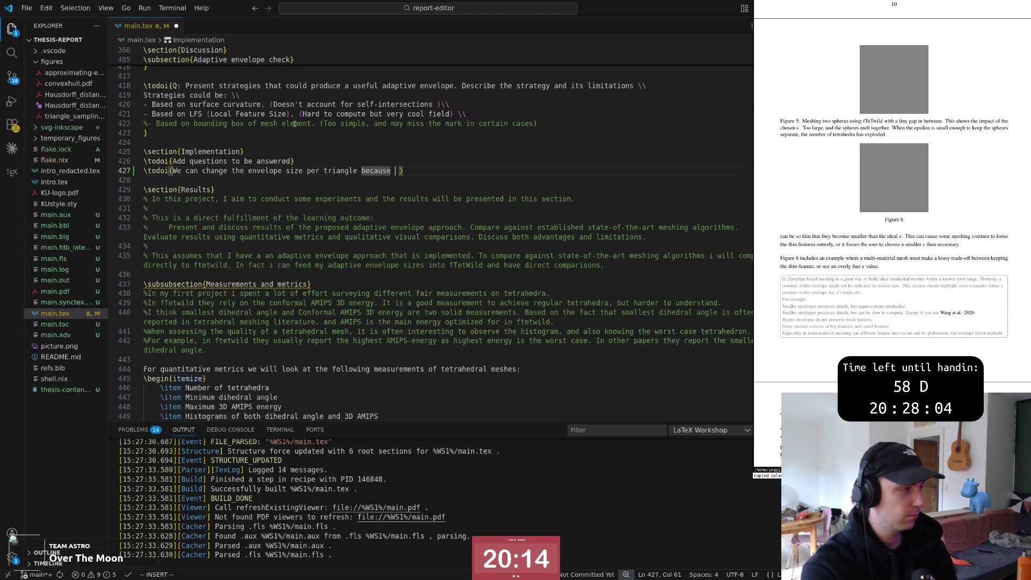
type("of fast triangel \\")
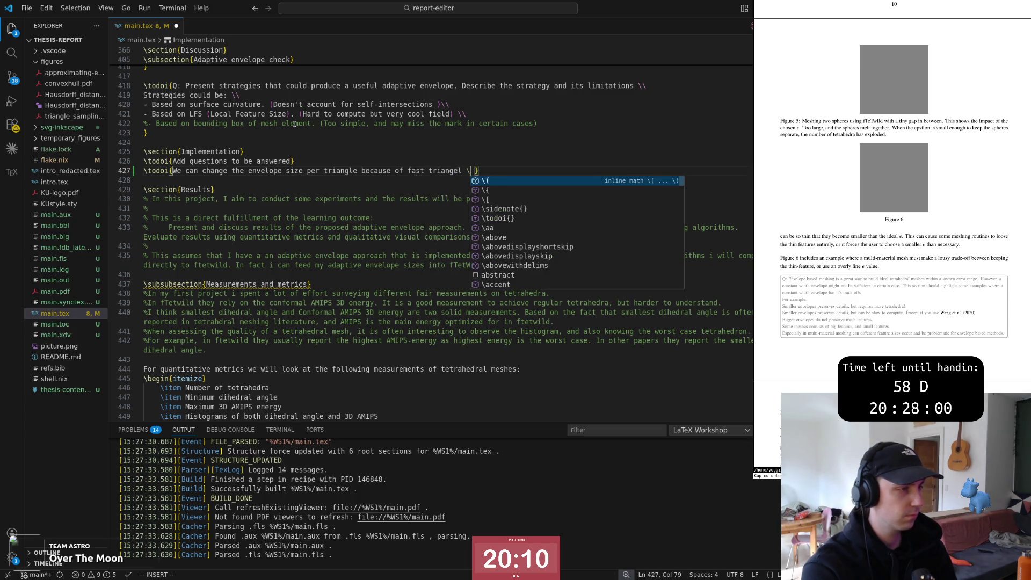
type("cite{")
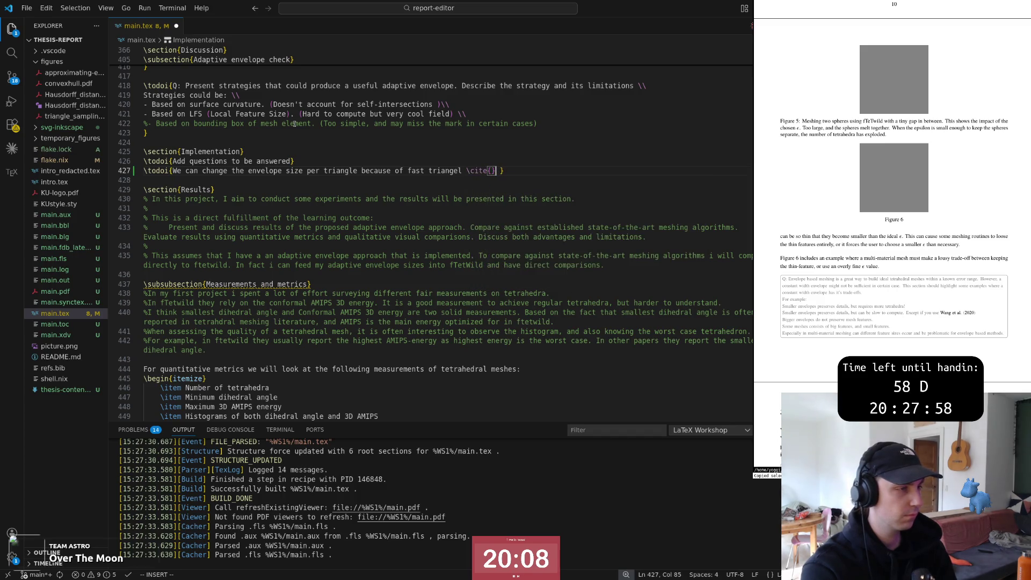
type("fas")
key("Return")
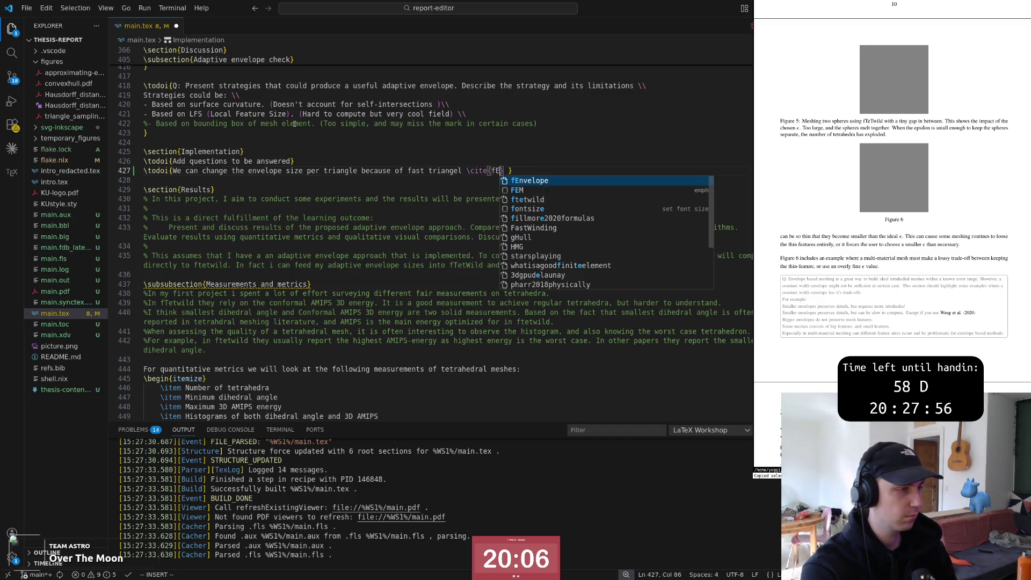
key("Escape")
key("b")
key("b")
key("b")
type("ciwenvelope")
key("Escape")
key("b")
key("b")
type("cwexact")
key("Escape")
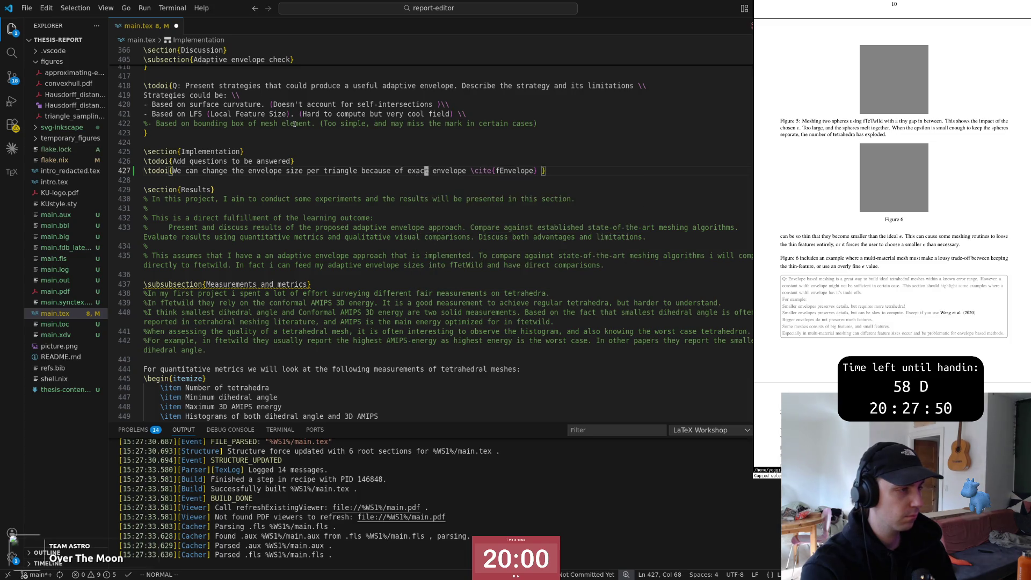
type("ea check")
key("Escape")
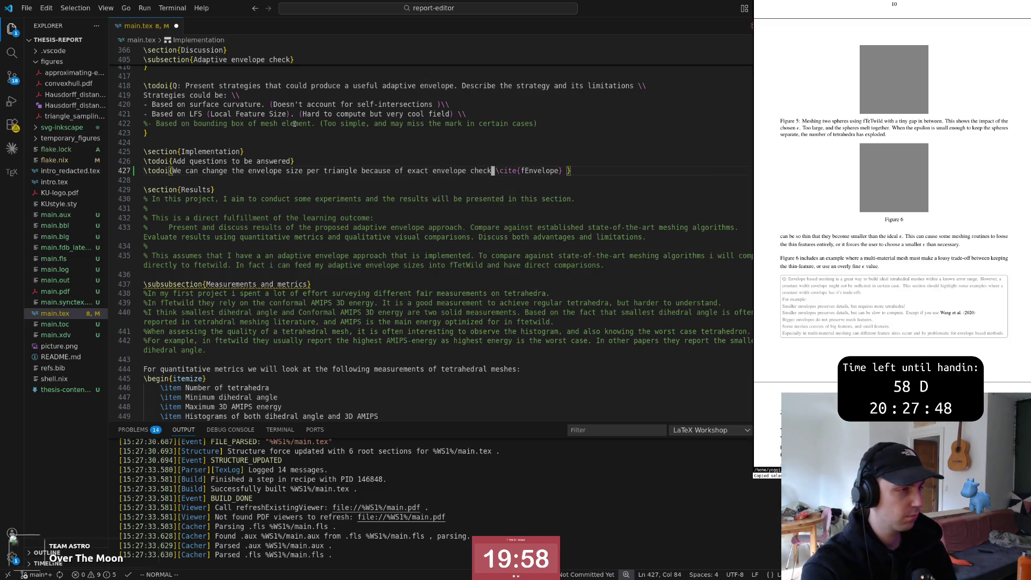
type(":w")
Step: Save main.tex with :w, then duplicate the envelope-size todo line
key("Return")
key("l")
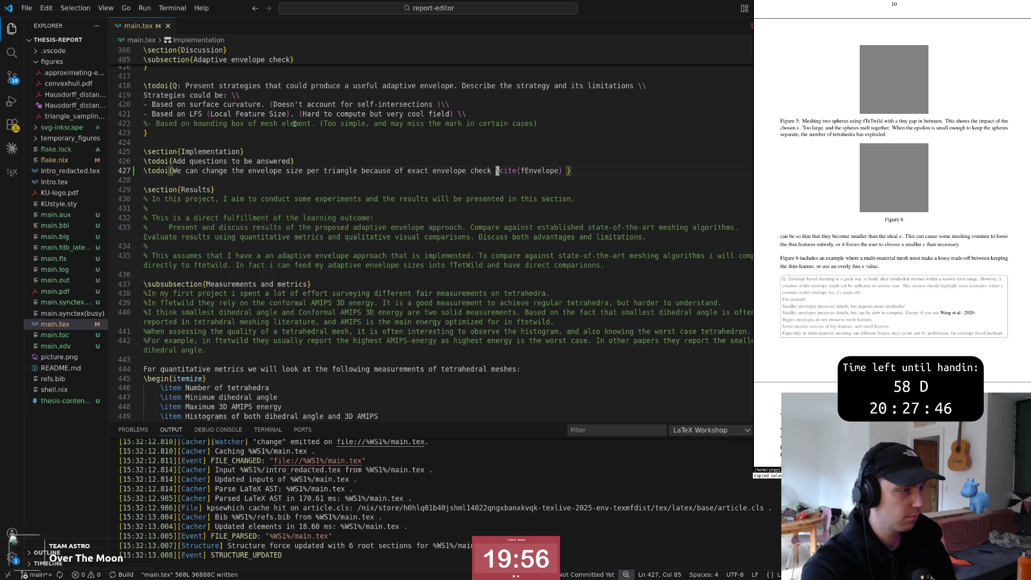
key("k")
key("j")
key("w")
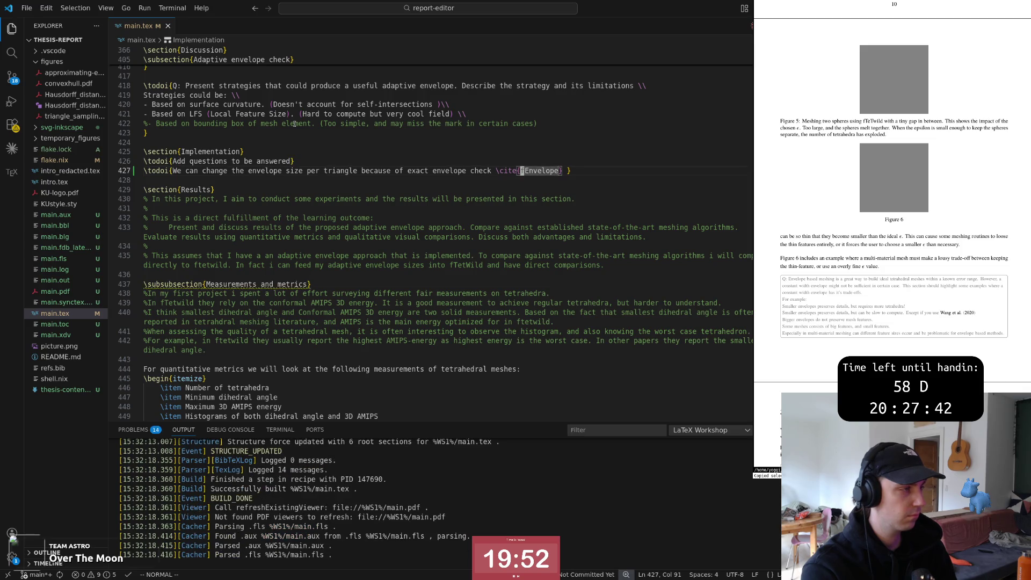
key("dollar")
key("shift+v")
key("y")
key("y")
key("p")
Step: Change the first copy's text to 'Why do we choose ftetwild to modify?' and save main.tex
key("ctrl+v")
key("k")
key("dollar")
type("c")
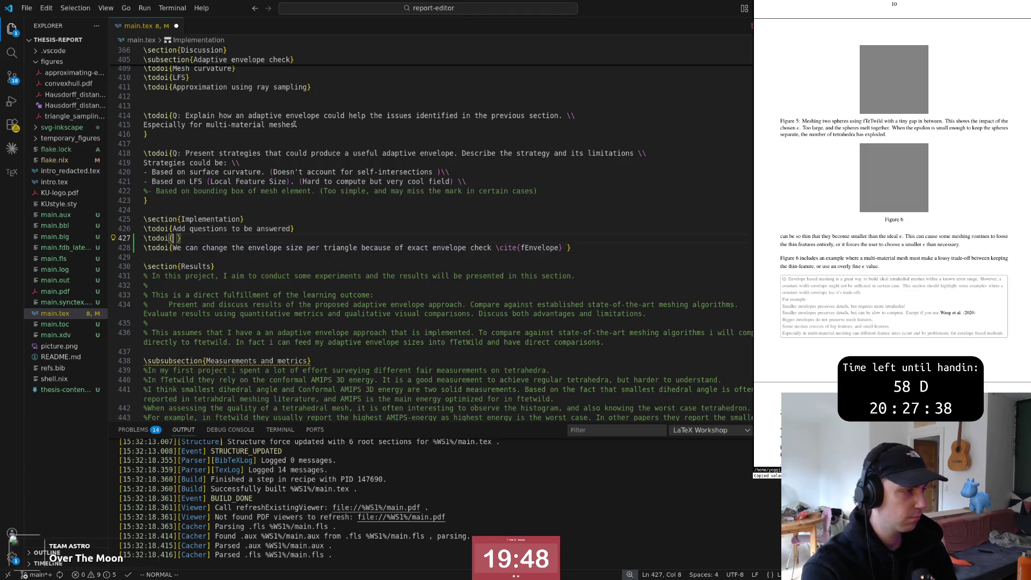
type("Why do w")
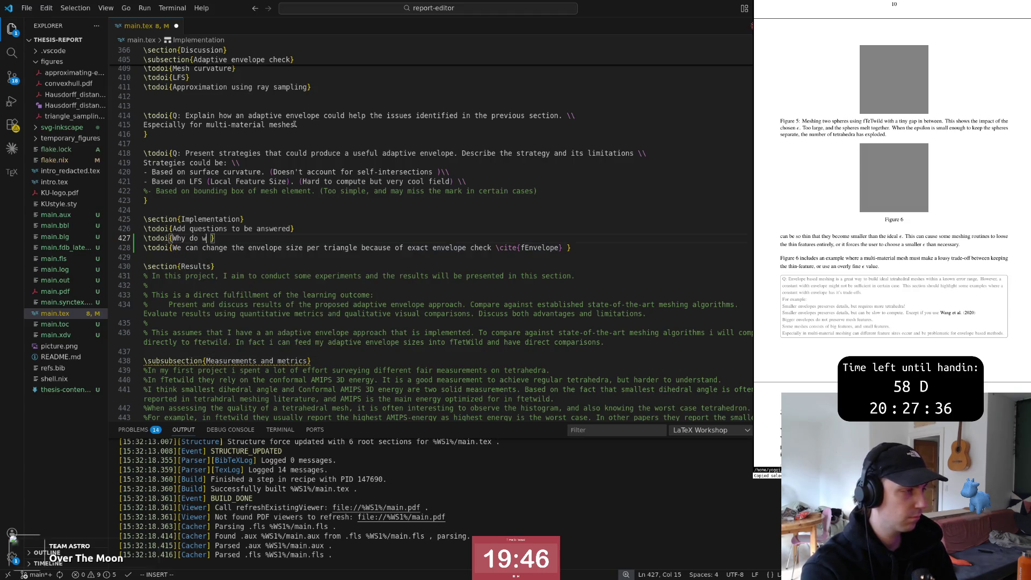
type("e choose ftetwild to modify?")
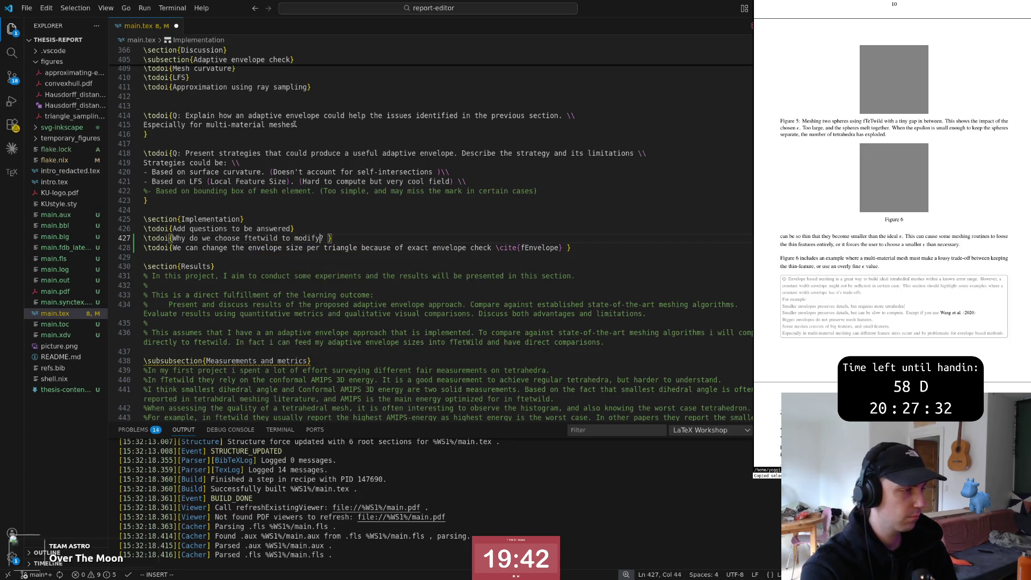
key("Escape")
key("ctrl+s")
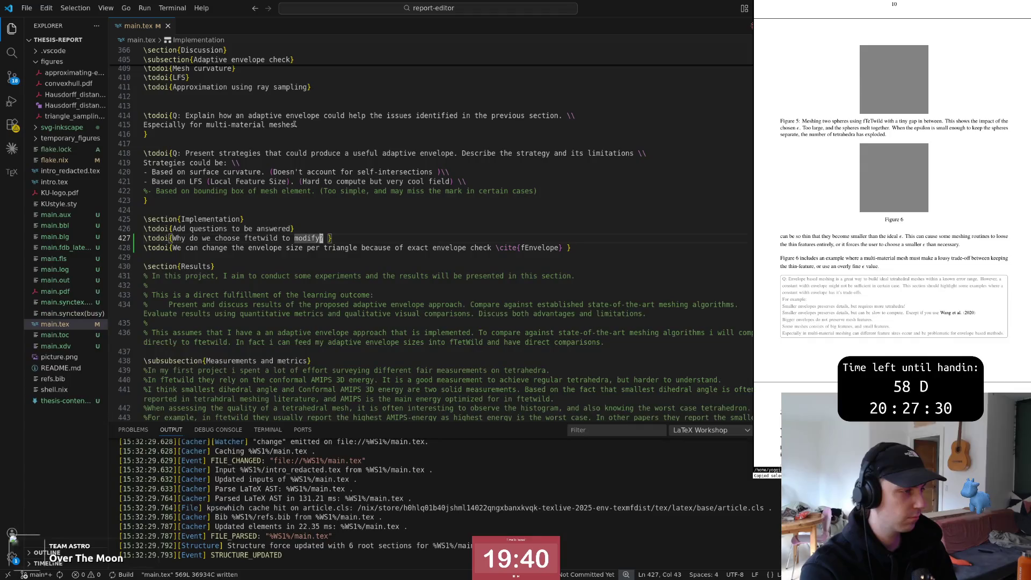
key("p")
key("Escape")
Step: Move up past the Strategies list to the empty line above the questions
key("k")
key("k")
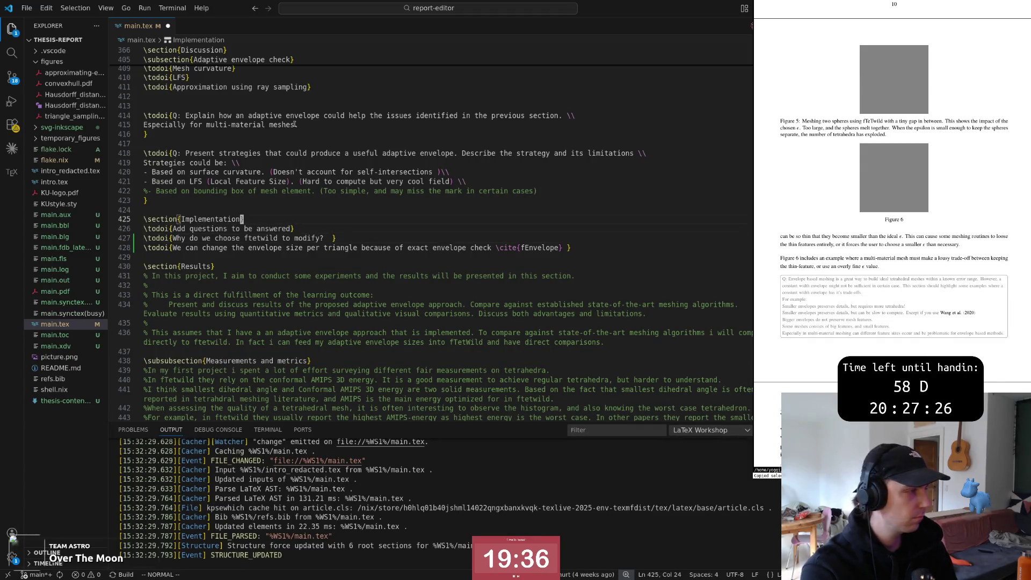
key("k")
key("k")
key("k")
key("k")
key("k")
key("dollar")
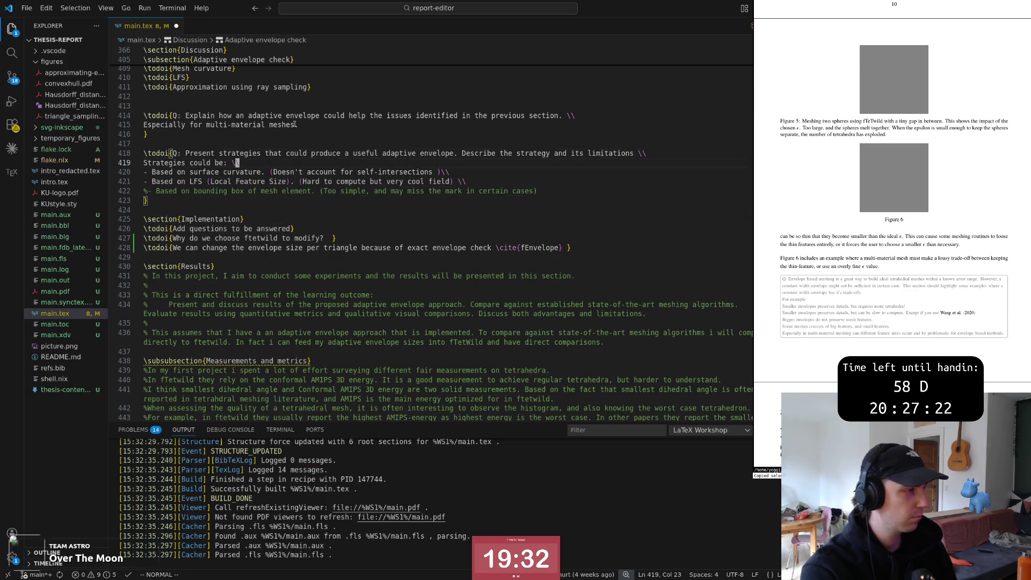
key("k")
key("k")
key("k")
key("k")
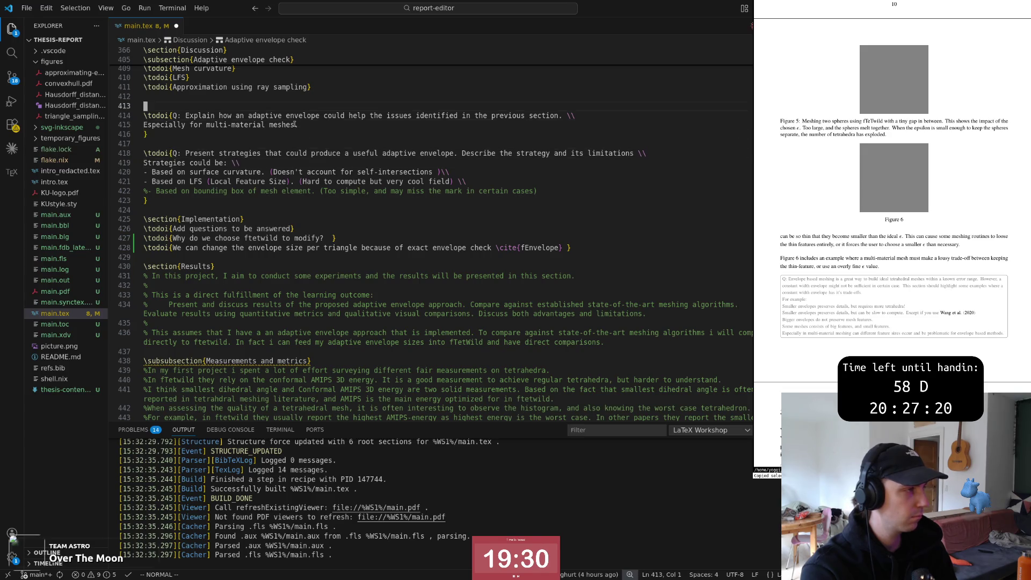
Step: Add one extra empty line between the Adaptive envelope check paragraph and the Mesh curvature todo
key("z")
key("z")
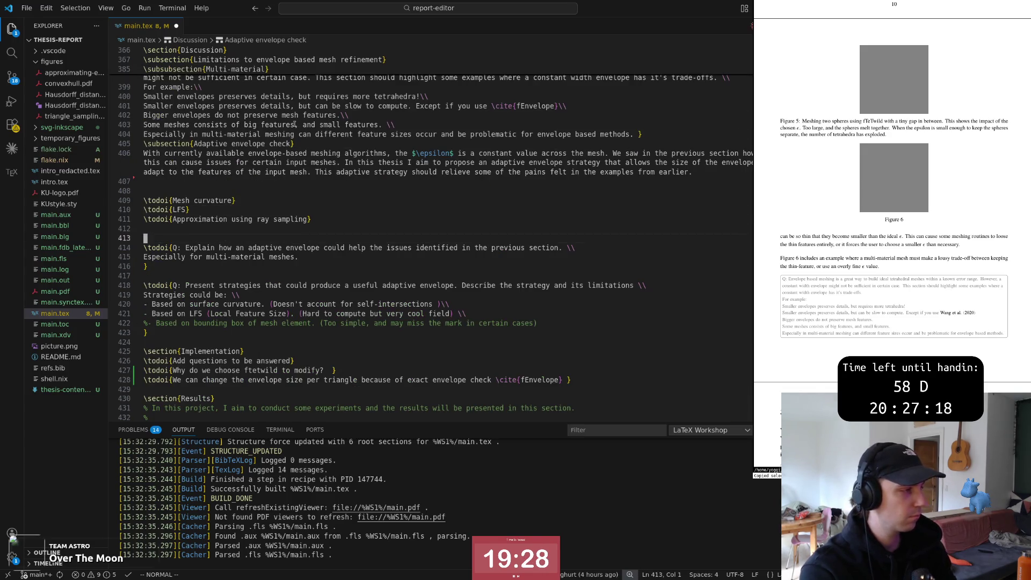
key("k")
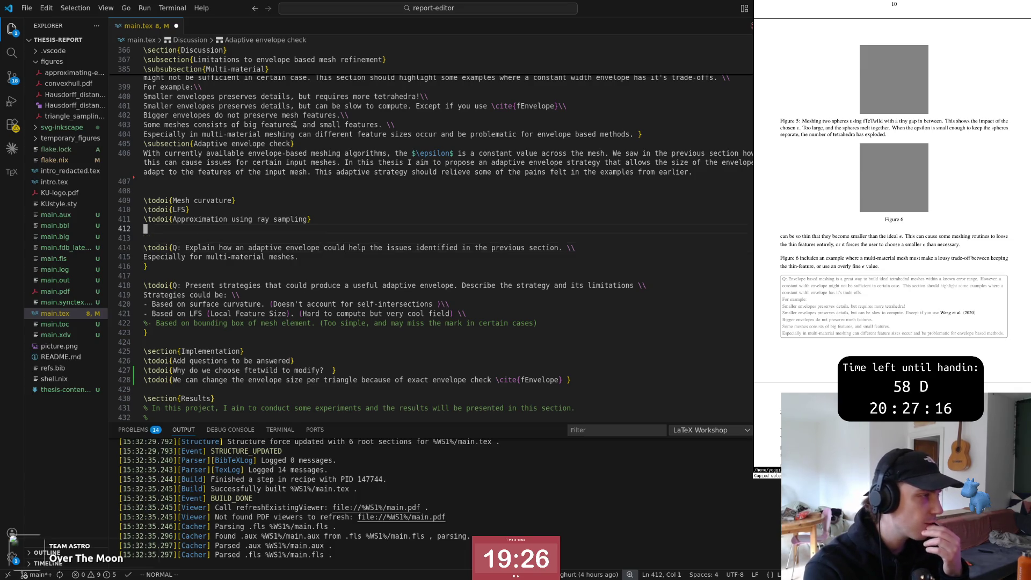
key("k")
key("k")
key("k")
key("dollar")
key("k")
key("k")
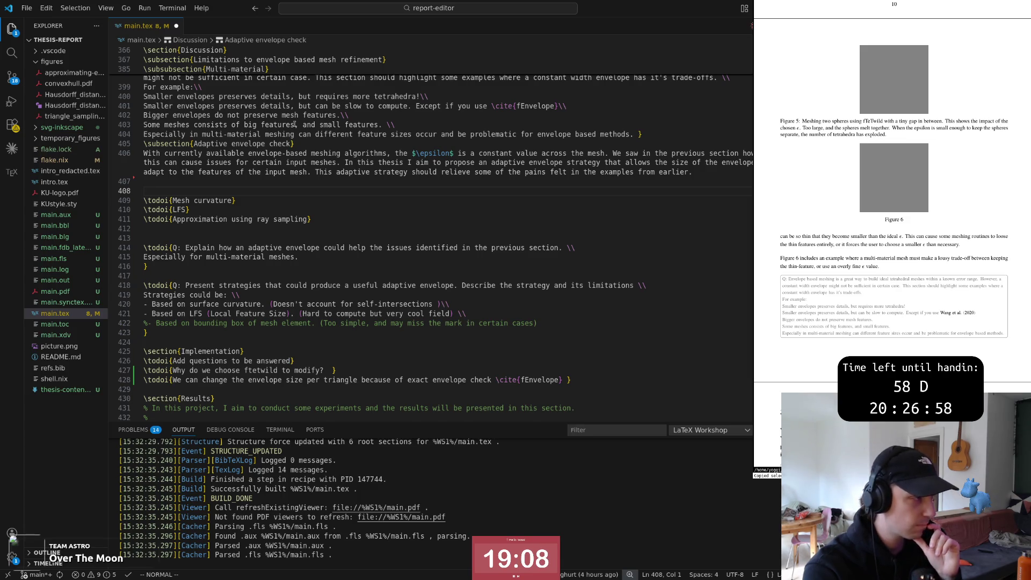
key("o")
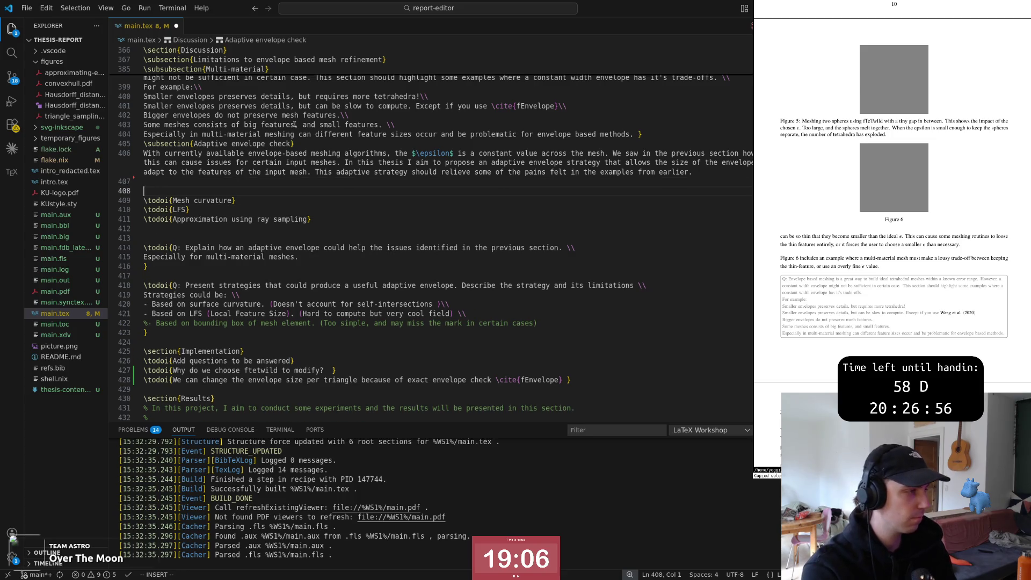
key("Return")
key("Return")
key("Escape")
key("u")
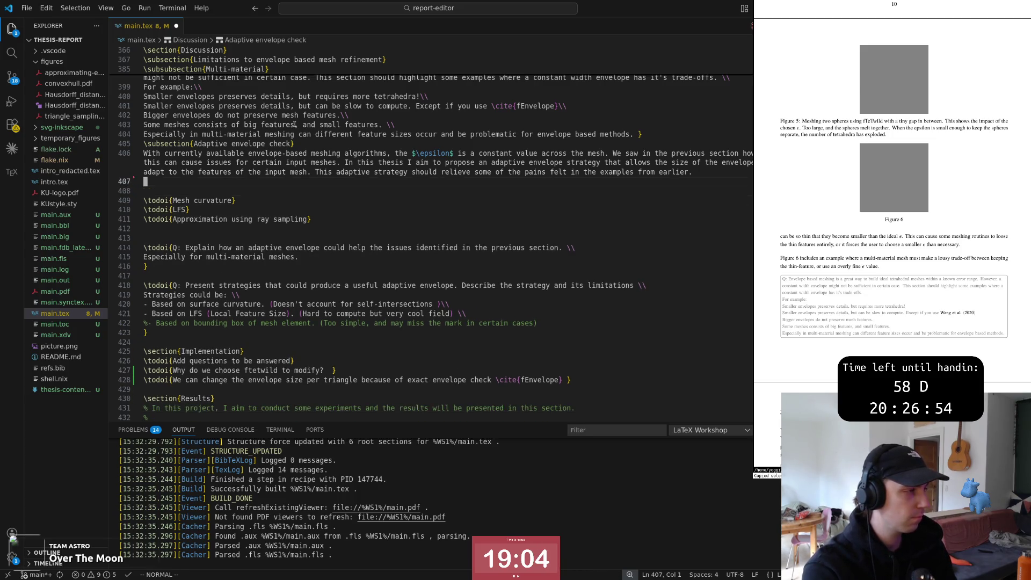
key("k")
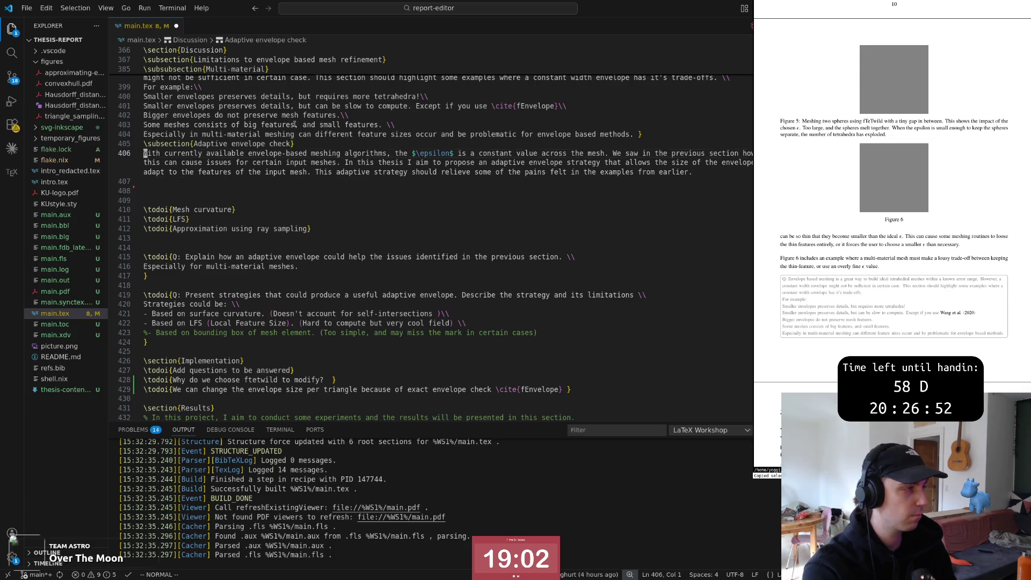
key("shift+v")
key("Escape")
key("j")
key("j")
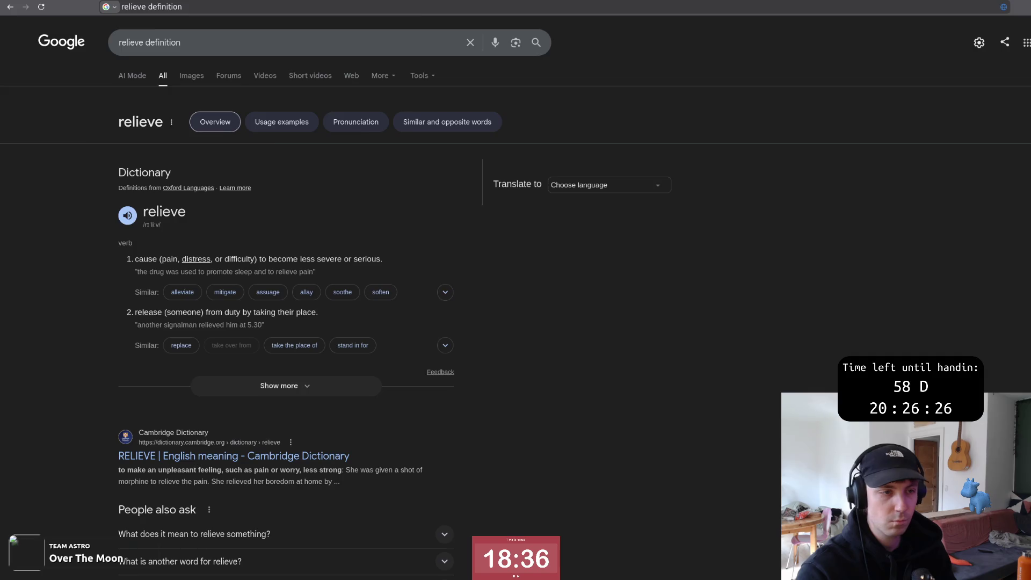
Step: Switch to the browser to read Google's dictionary definition of relieve
key("alt+Tab")
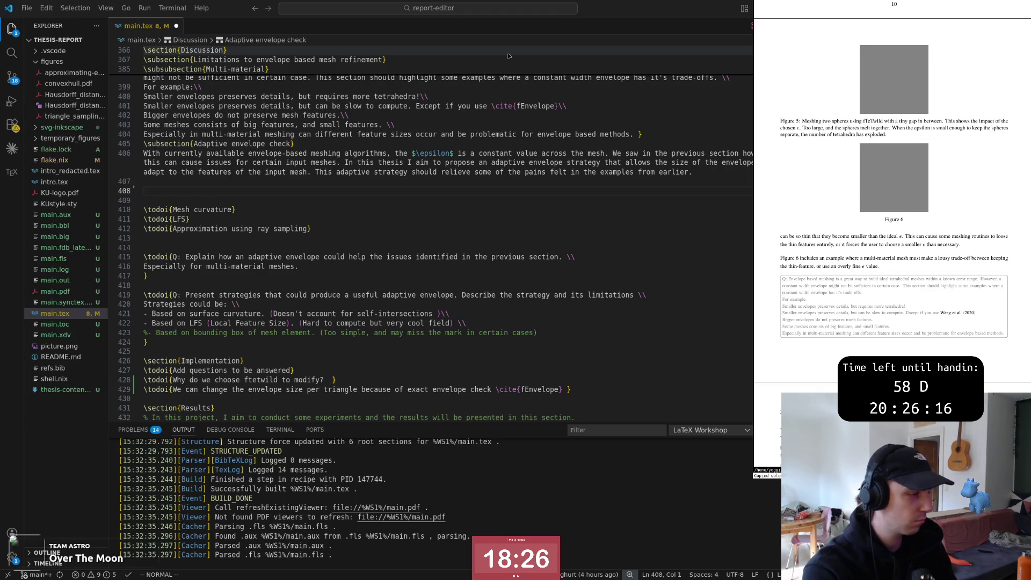
Step: Back in main.tex, draft 'The goal is to' on the empty line and delete it again
key("alt+Tab")
key("alt+Tab")
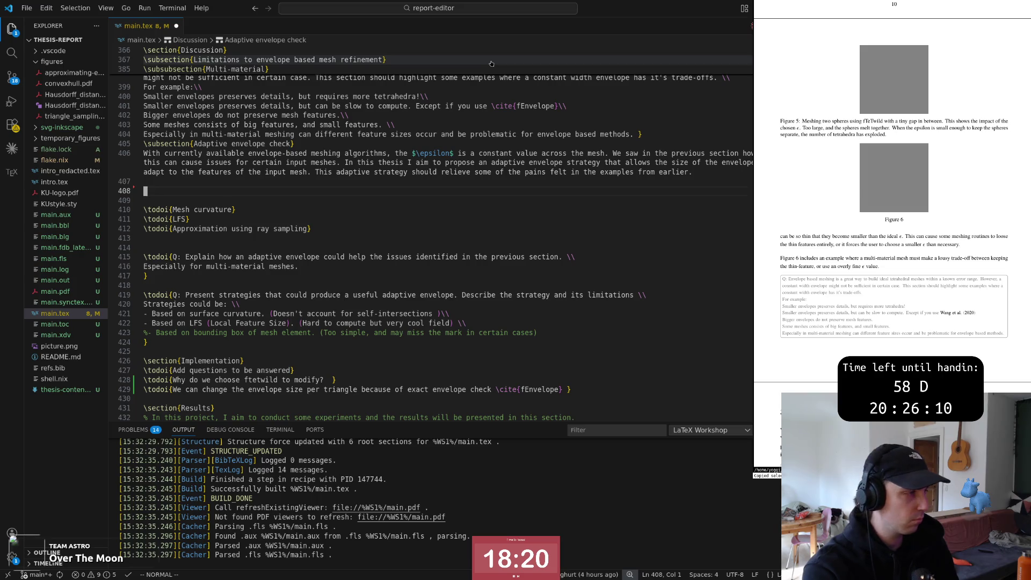
key("j")
key("j")
key("j")
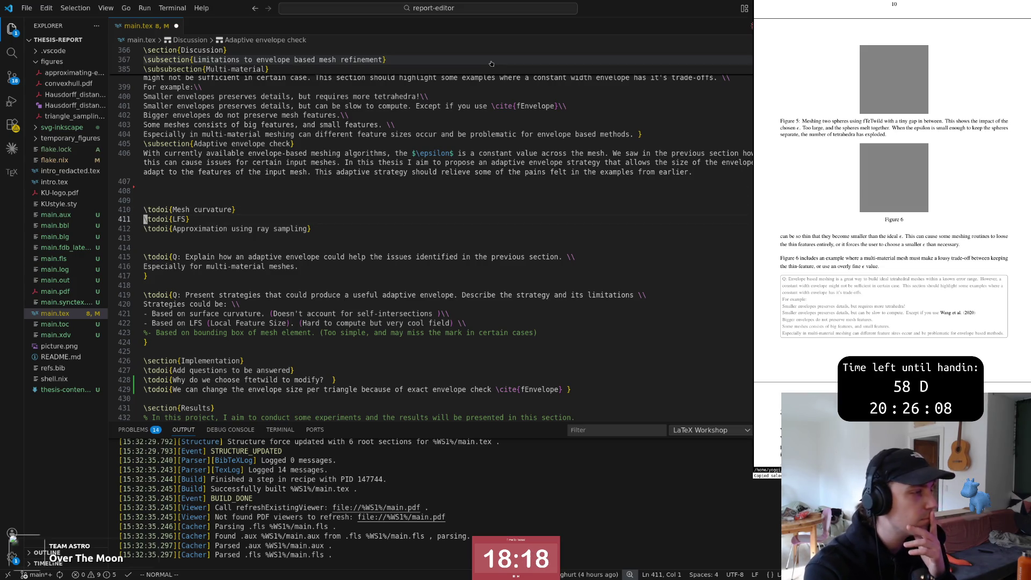
key("k")
key("k")
key("k")
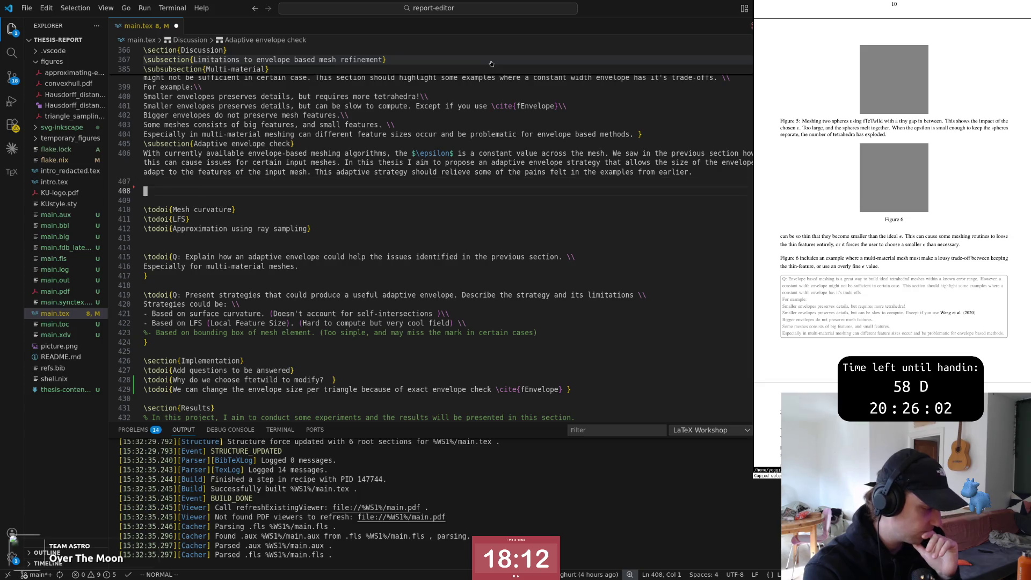
key("i")
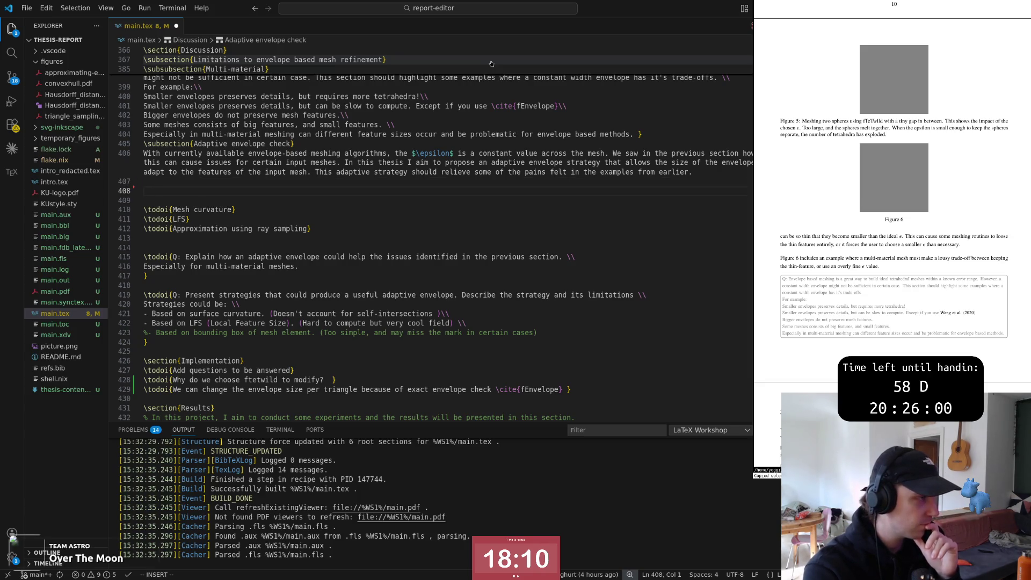
type("The go")
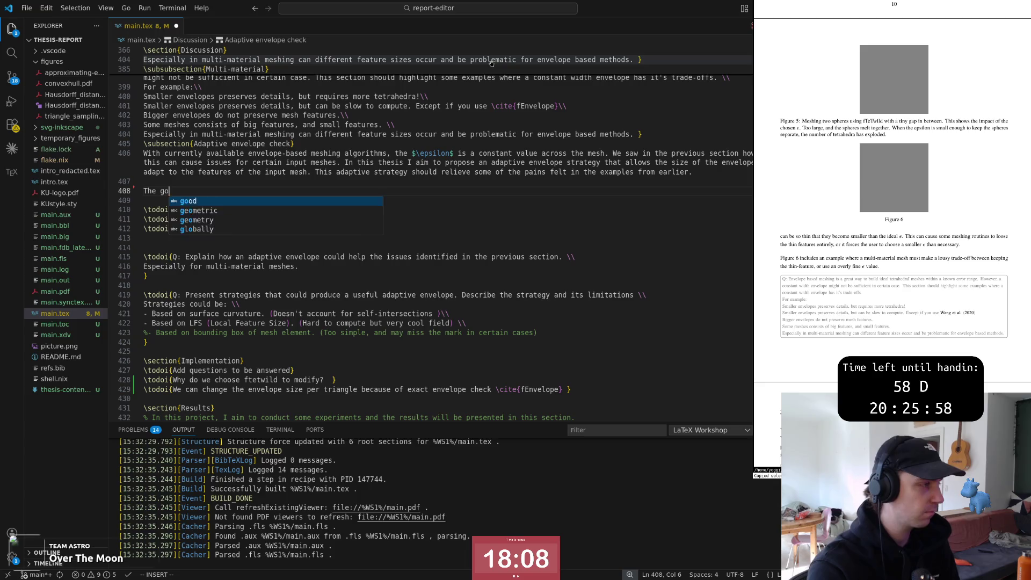
type("al is to")
key("Escape")
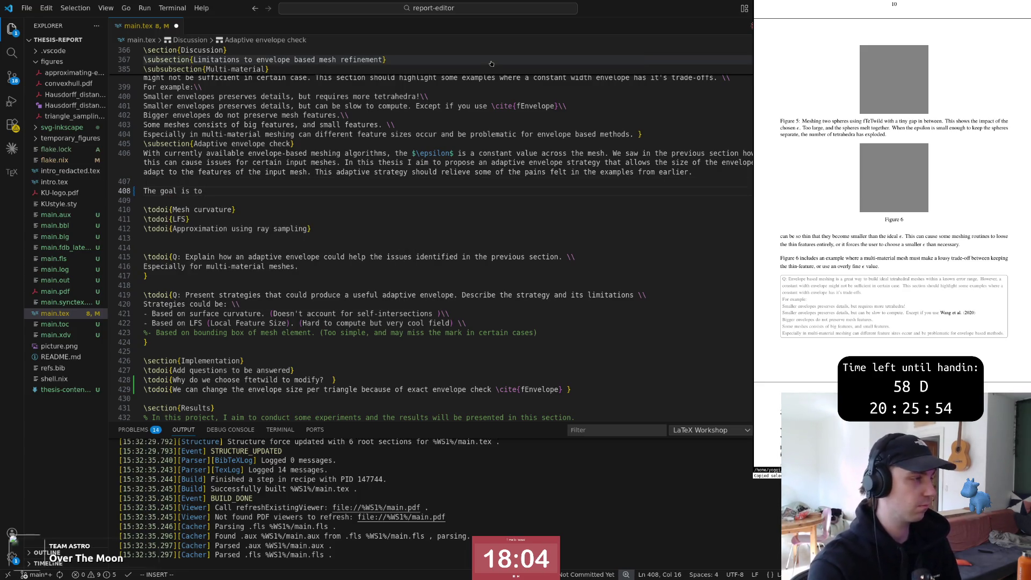
key("Escape")
type("ddo")
Step: Draft 'My goal is to', replace it with empty lines, and save main.tex
key("Escape")
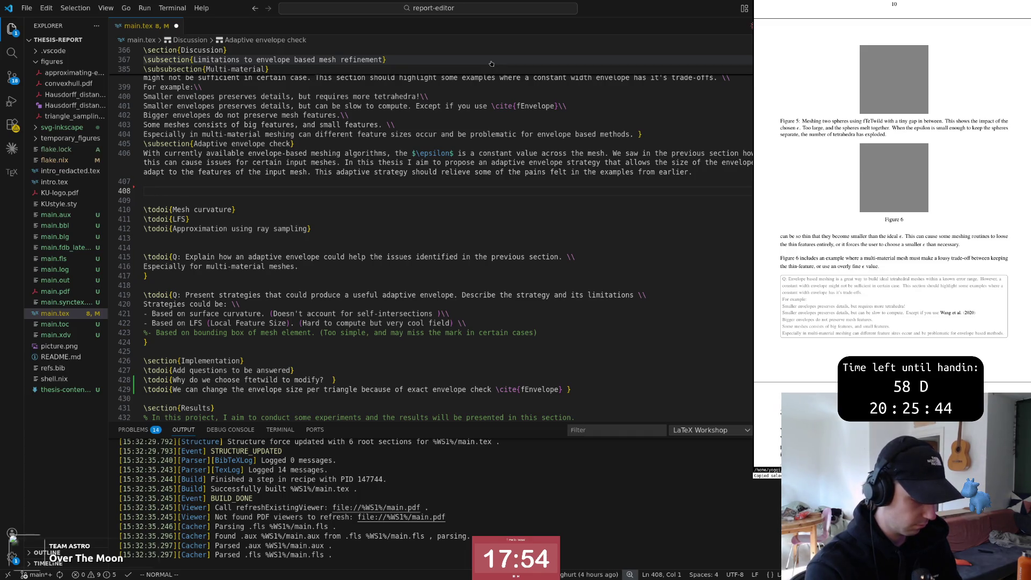
type("iMy goal is to")
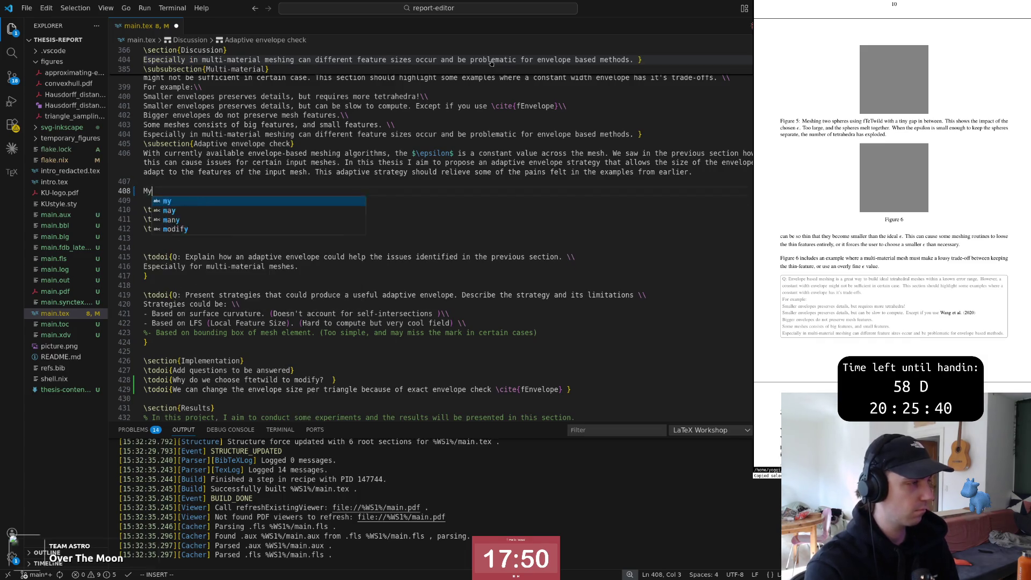
key("Escape")
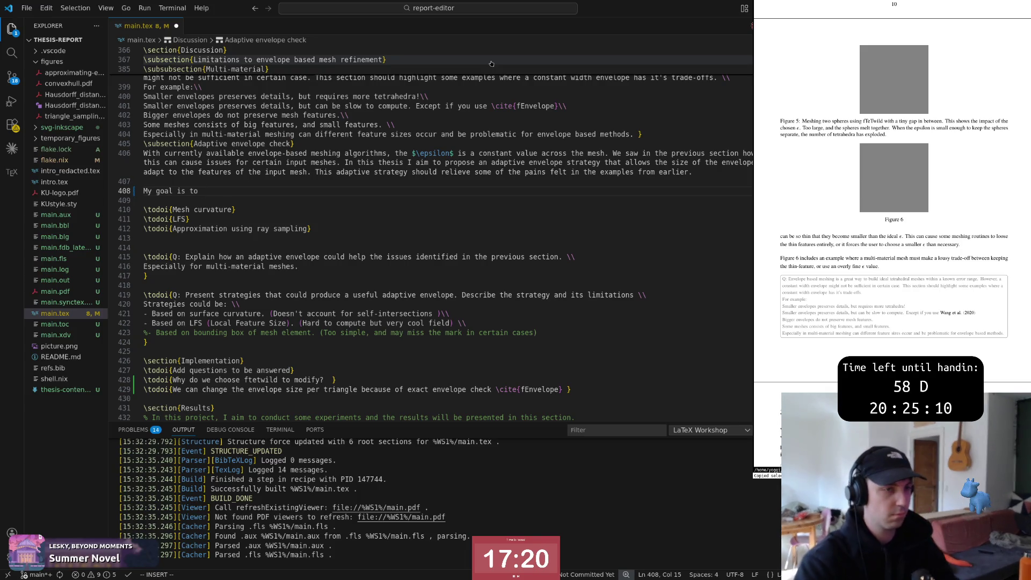
key("Escape")
key("k")
key("j")
key("c")
key("c")
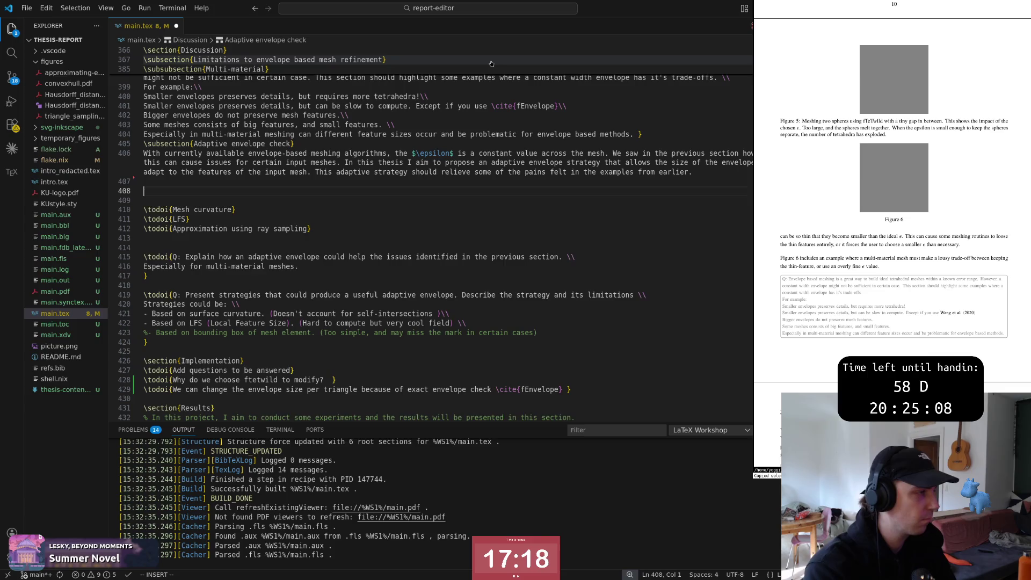
key("Return")
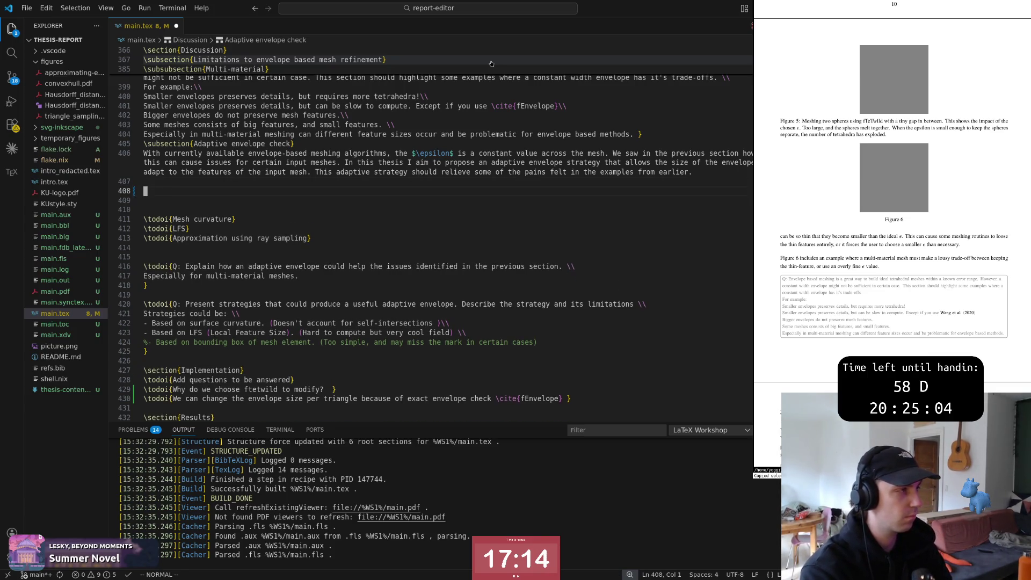
key("ctrl+s")
key("i")
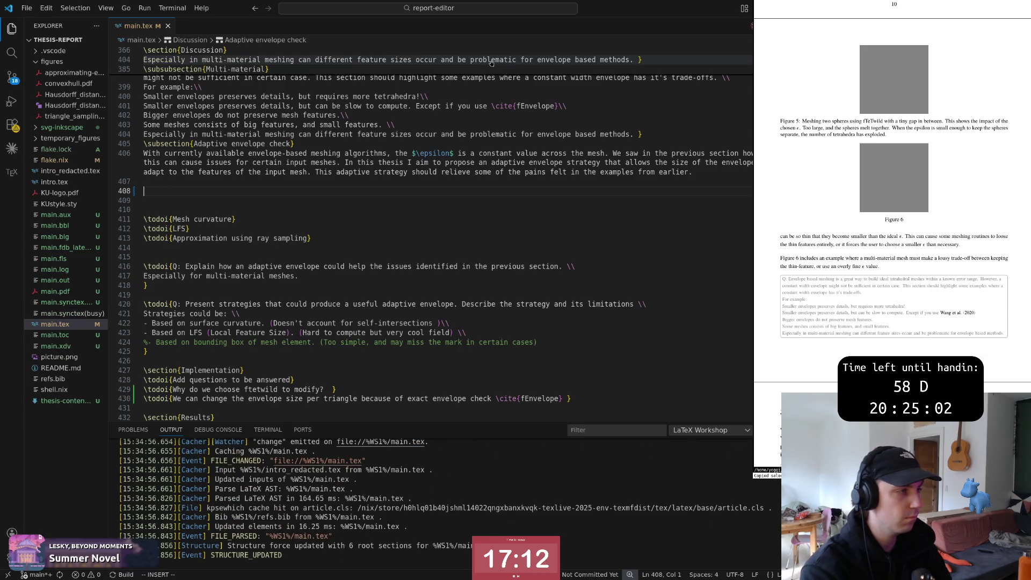
Step: Leave insert mode on the empty line below the Adaptive envelope check paragraph
key("Escape")
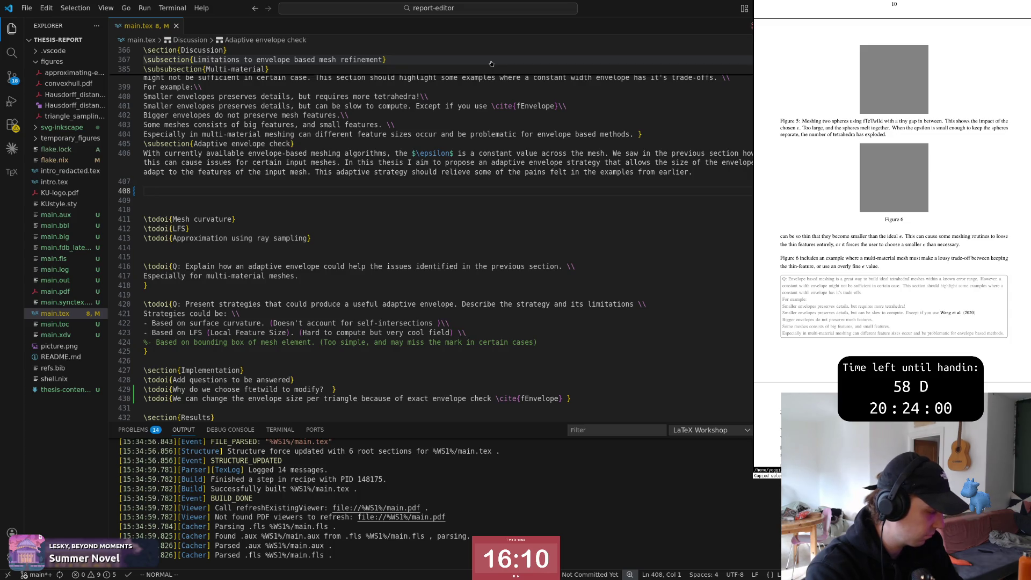
Step: Delete the extra blank line 409 below the Adaptive envelope check paragraph
key("i")
key("Escape")
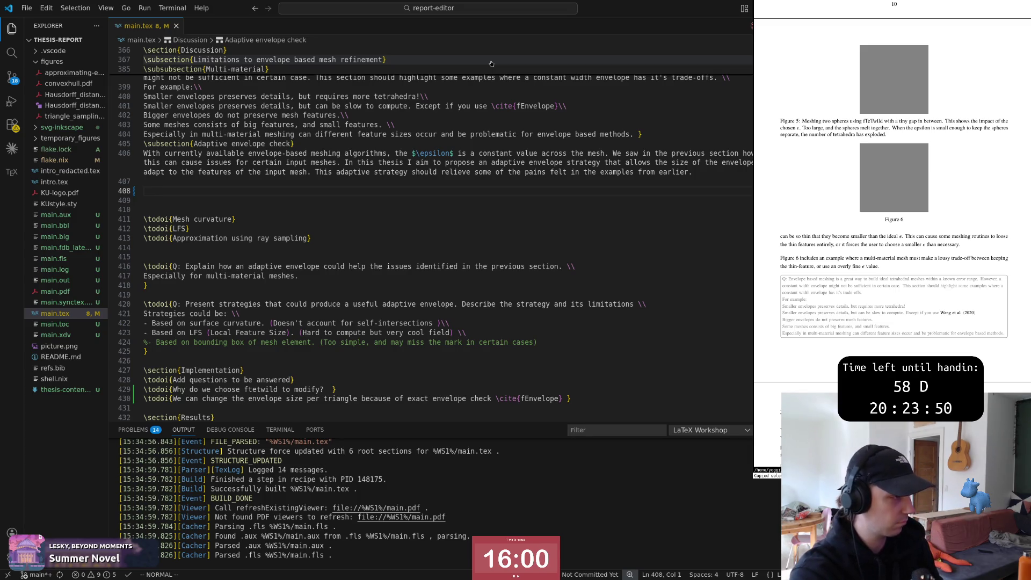
key("i")
key("Escape")
key("c")
key("c")
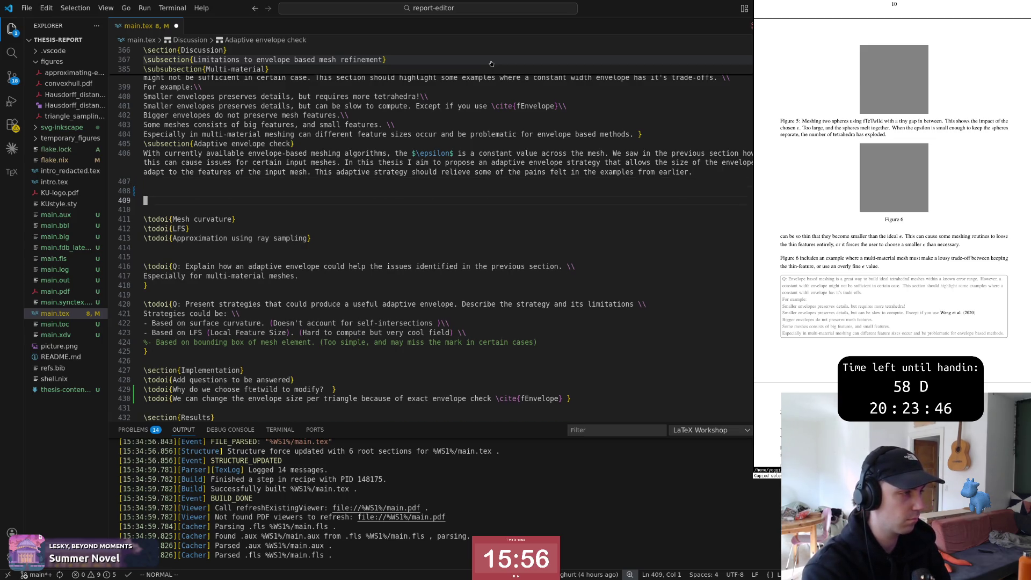
key("d")
key("d")
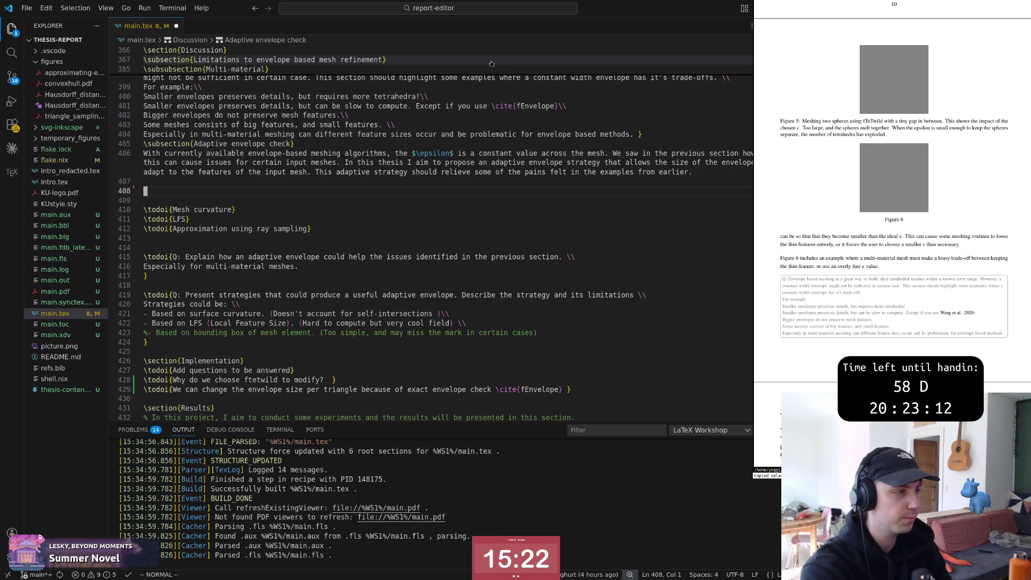
type("iThe problem we")
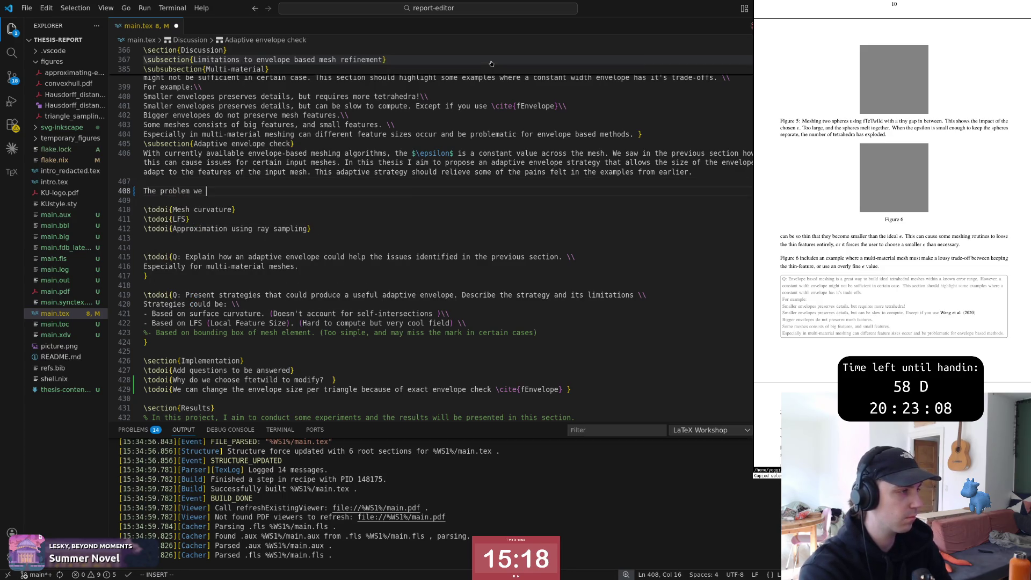
type("observed in")
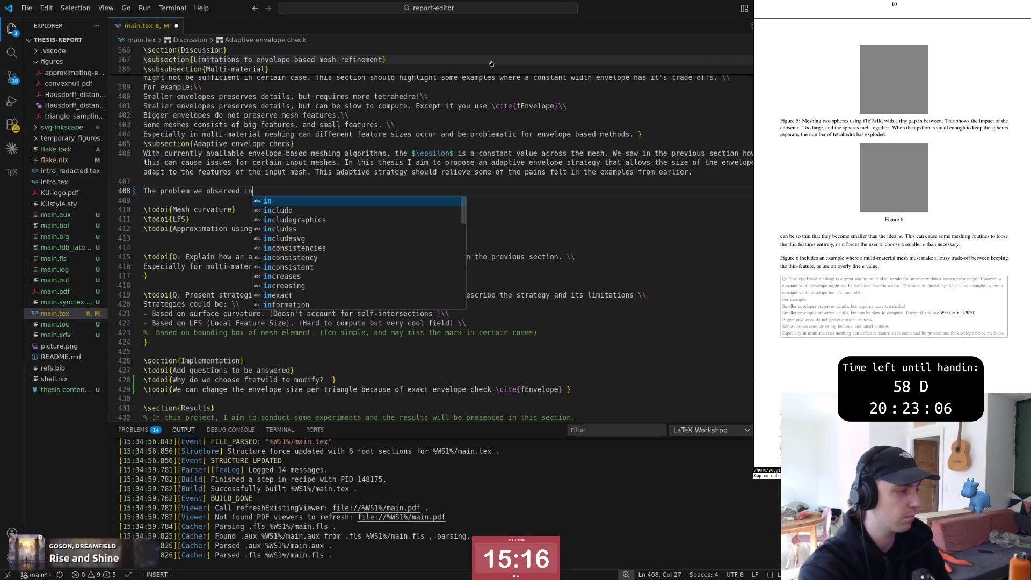
key("Escape")
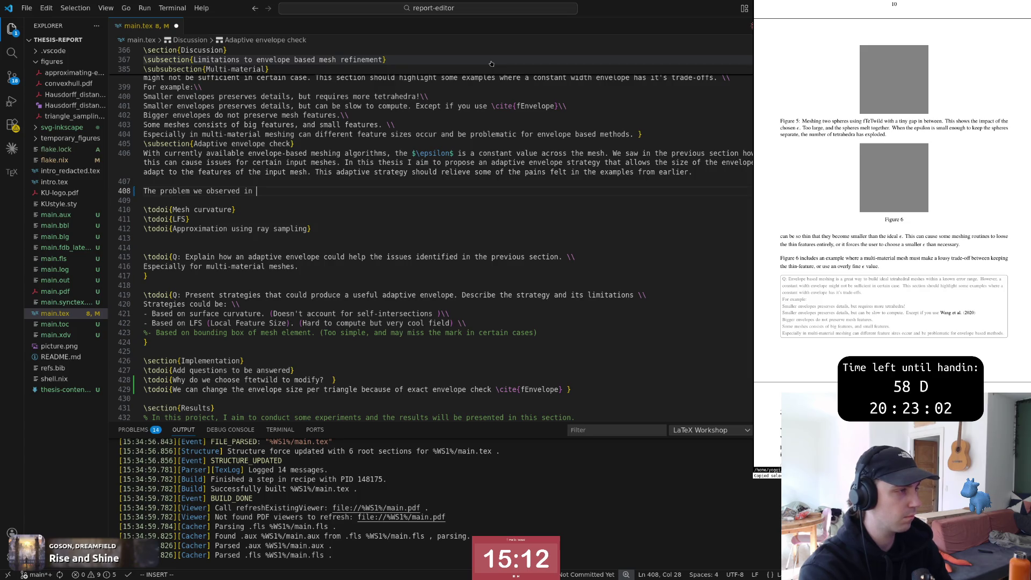
type("the pre")
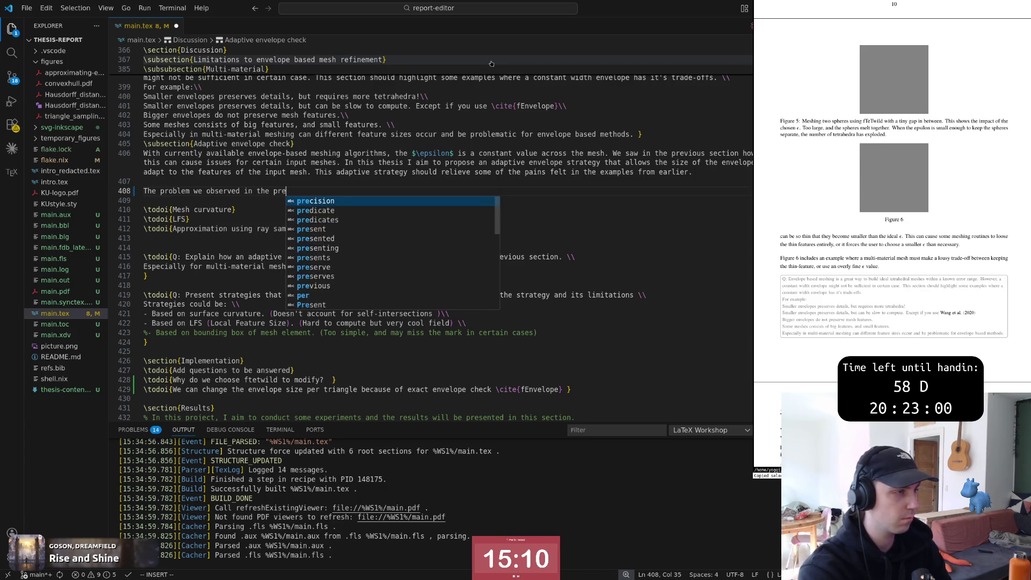
type("vious section")
key("Escape")
key("b")
key("b")
key("b")
key("b")
key("b")
key("e")
key("x")
key("a")
key("End")
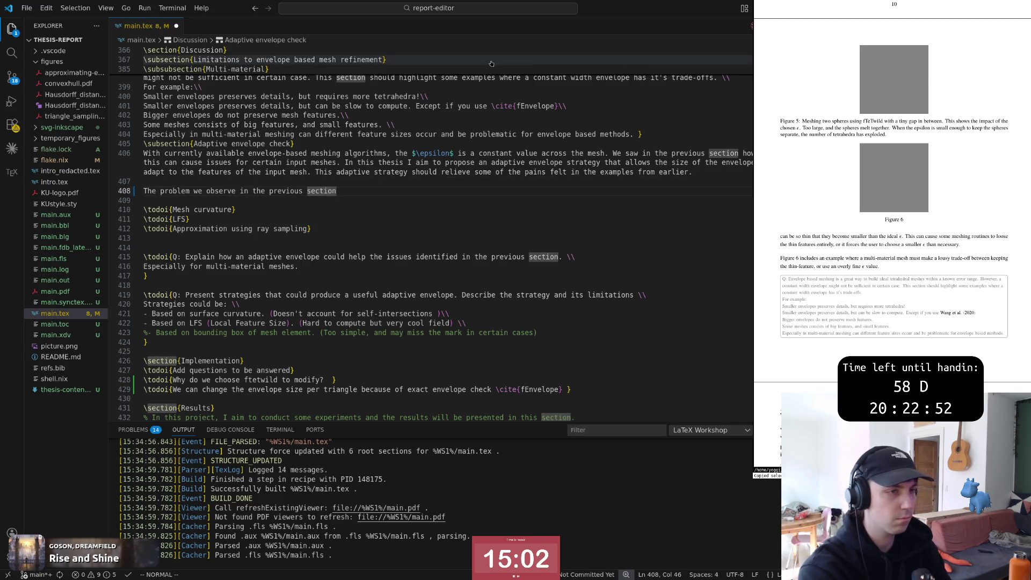
scroll(491, 63, "up", 1)
type("happens  when")
key("Escape")
type("b")
type("A the envelope is allowed")
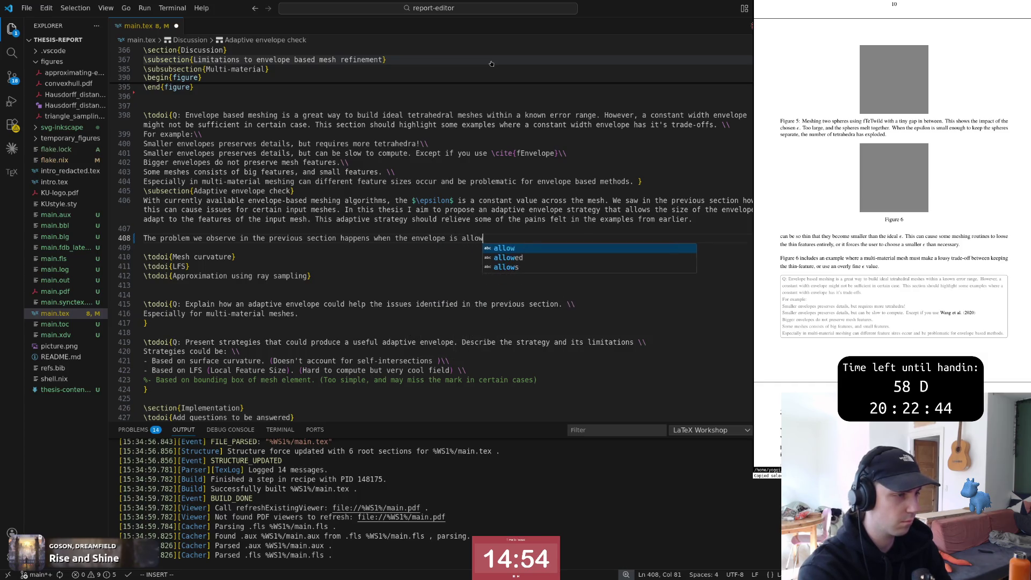
type(" to grow past")
key("Escape")
type("ciwinto")
key("Escape")
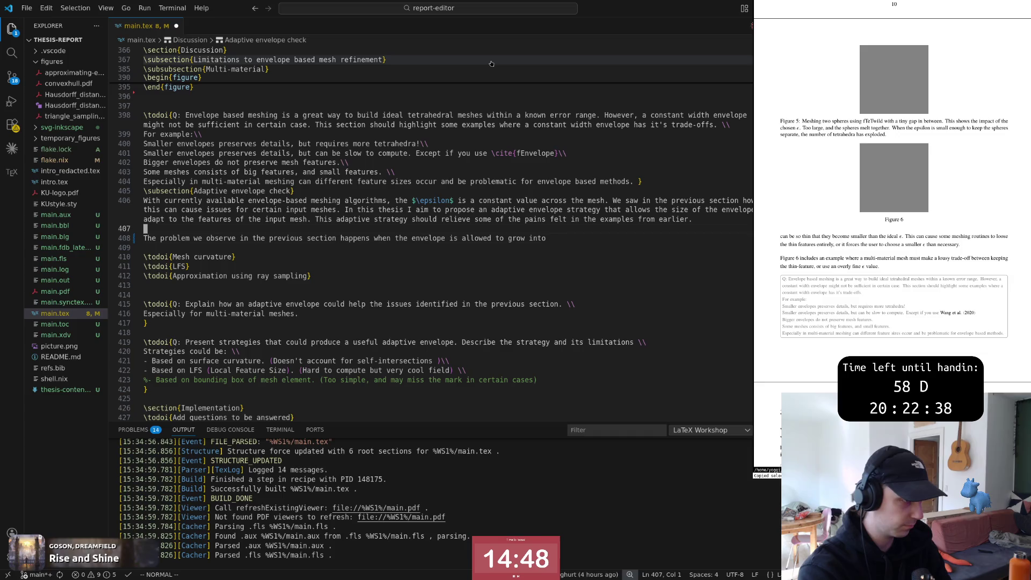
key("b")
key("b")
key("b")
key("shift+a")
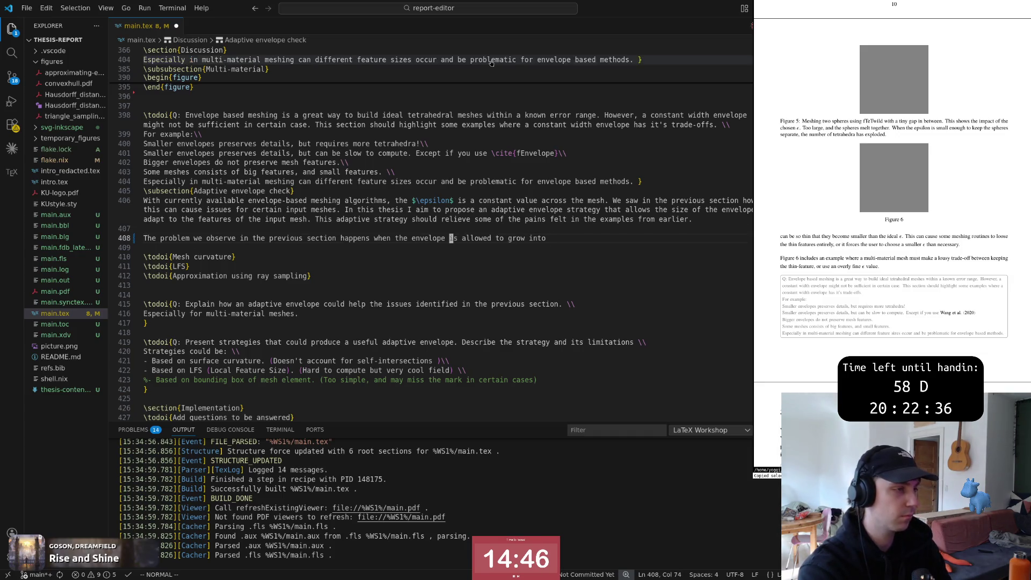
key("Escape")
key("b")
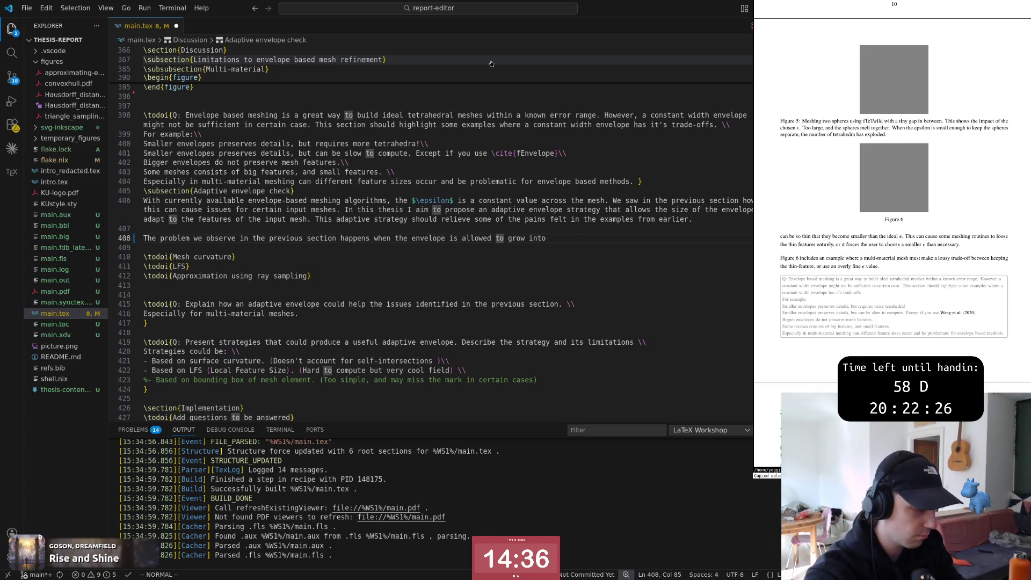
key("b")
key("b")
key("b")
key("b")
key("b")
key("b")
key("b")
key("b")
key("b")
key("w")
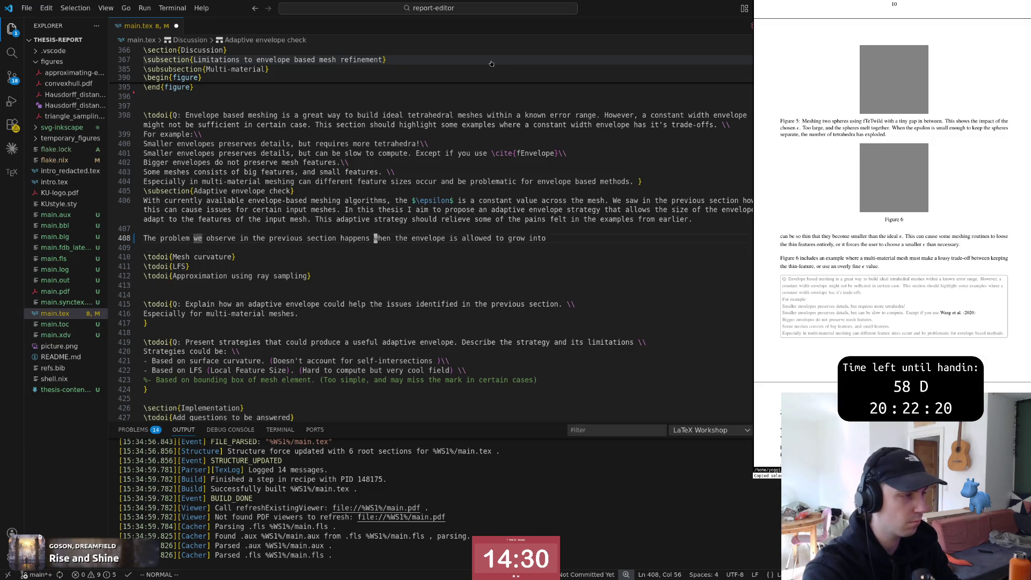
key("b")
key("b")
key("w")
key("w")
key("w")
key("w")
key("w")
key("b")
key("b")
key("0")
key("D")
key("u")
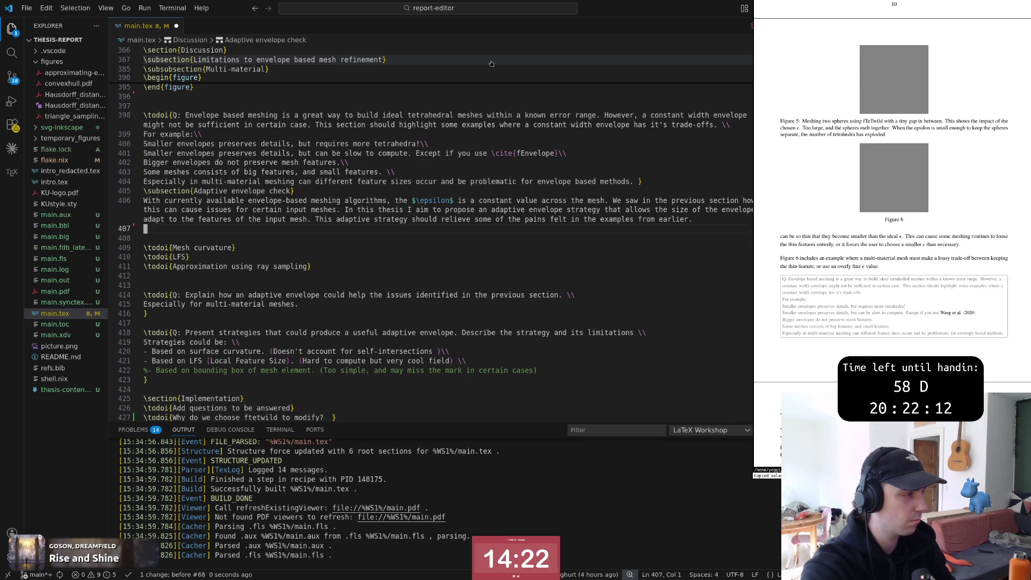
key("o")
key("i")
key("o")
key("Escape")
key("u")
key("i")
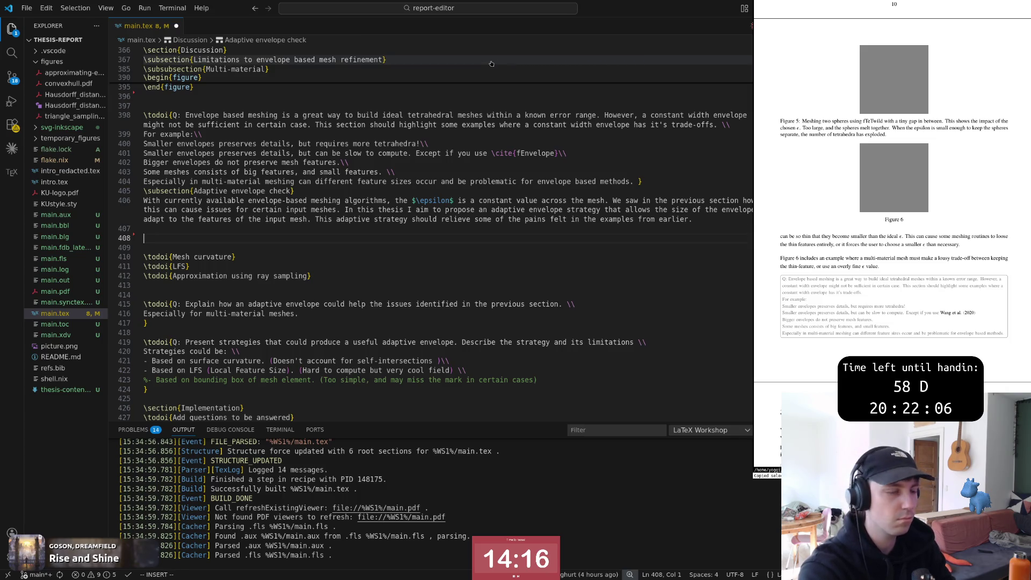
type("i")
type("We want to")
key("Escape")
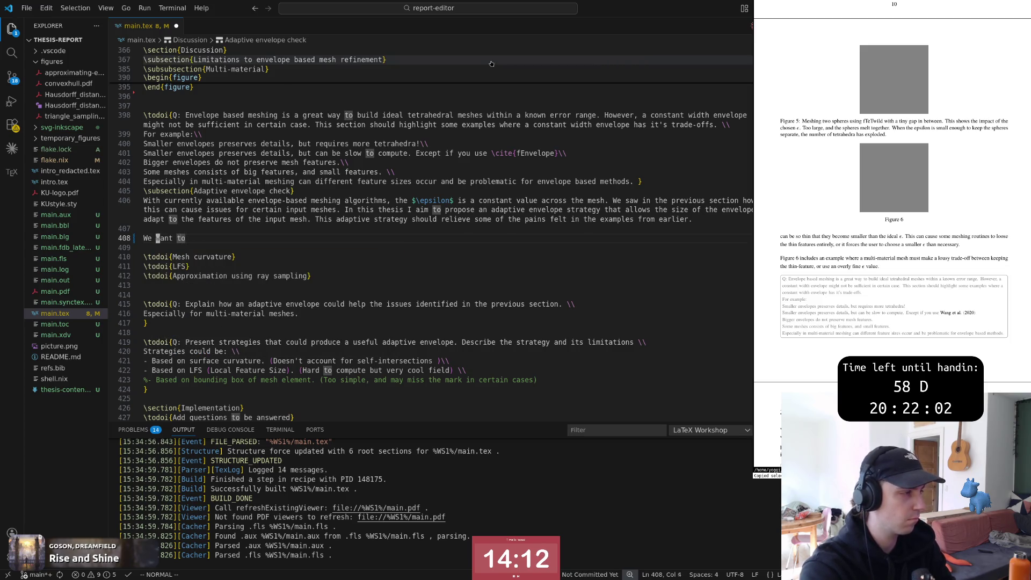
key("c")
key("c")
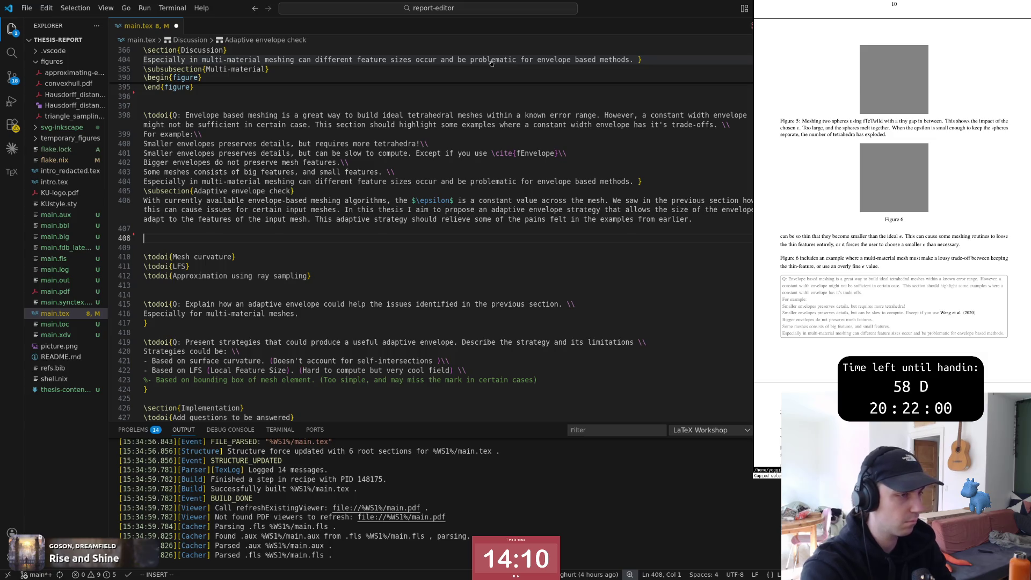
key("Escape")
key("i")
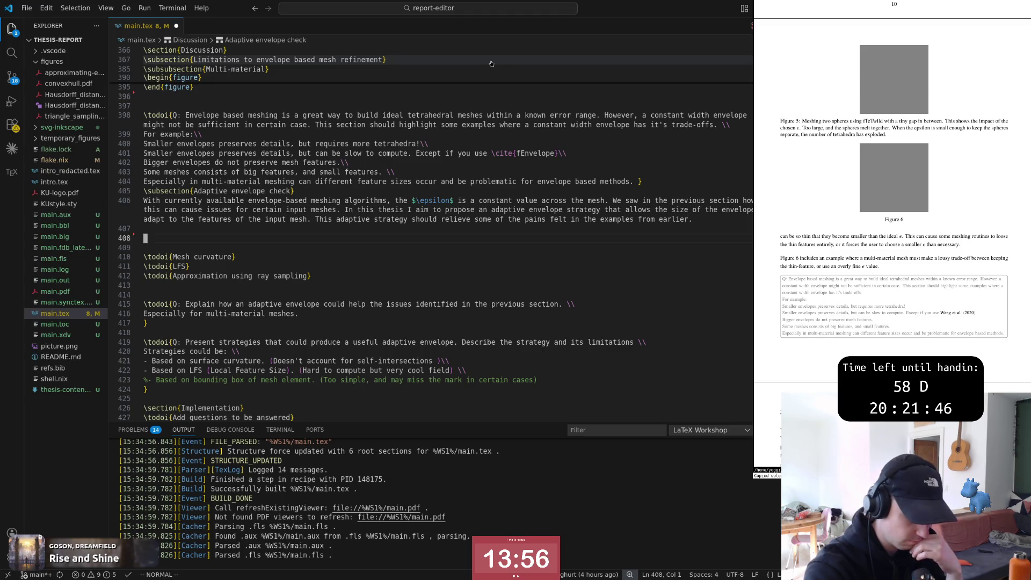
key("j")
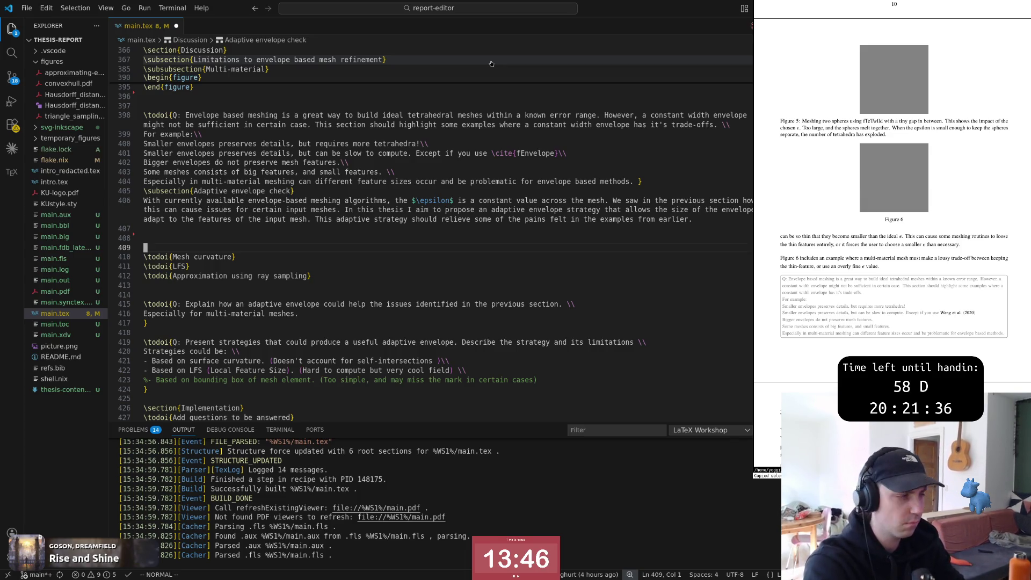
key("k")
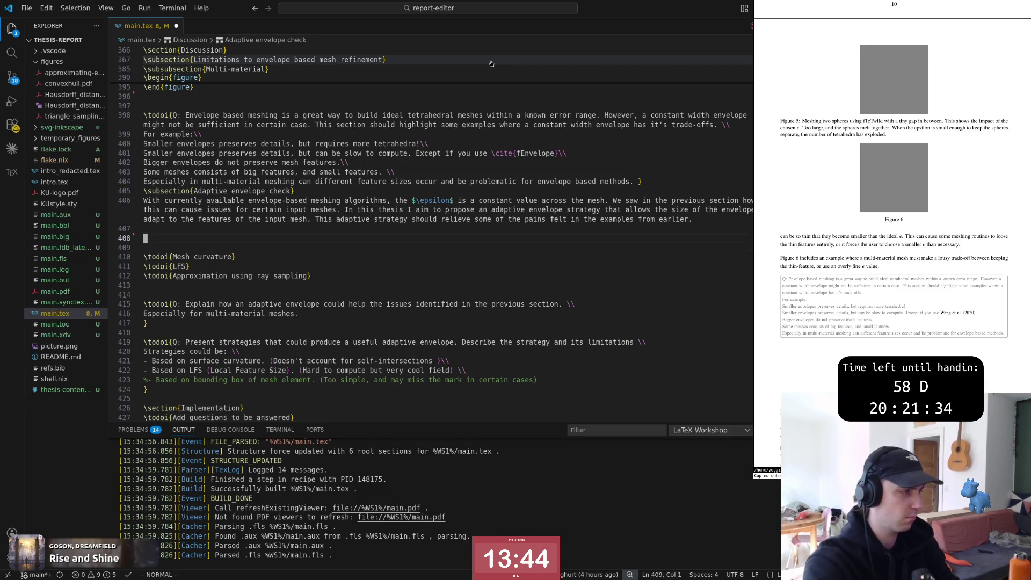
key("O")
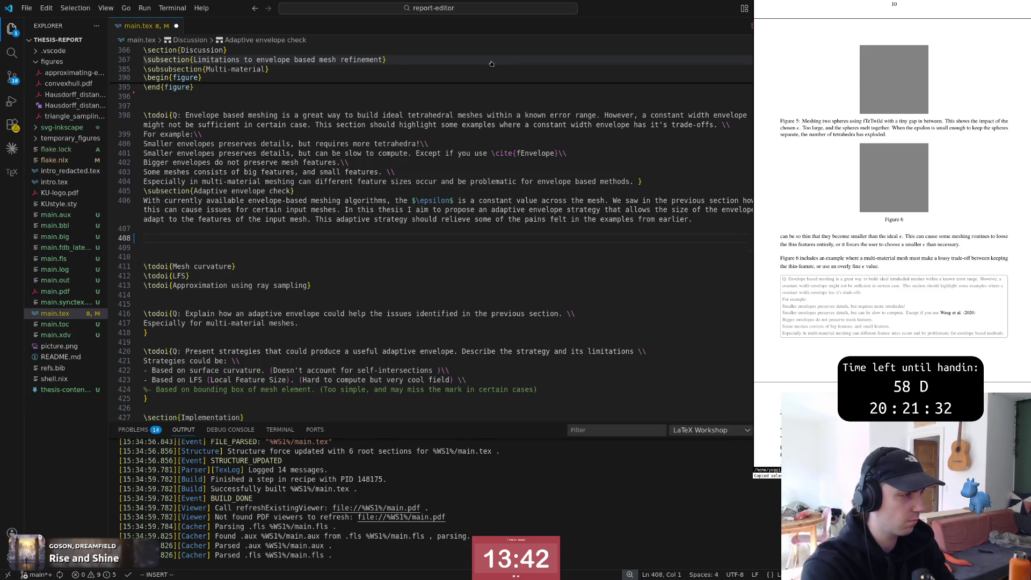
type("The")
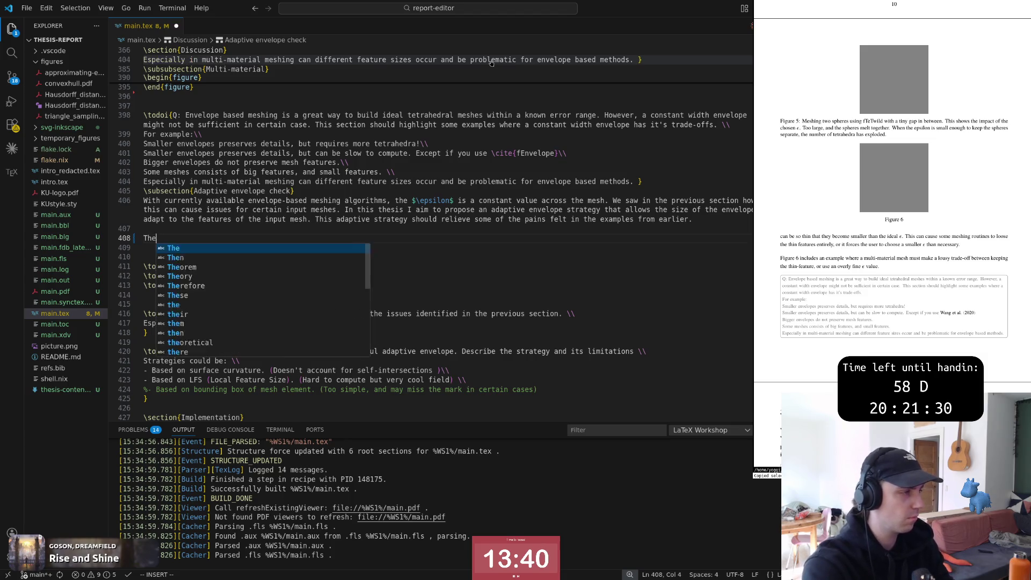
key("Escape")
type("A")
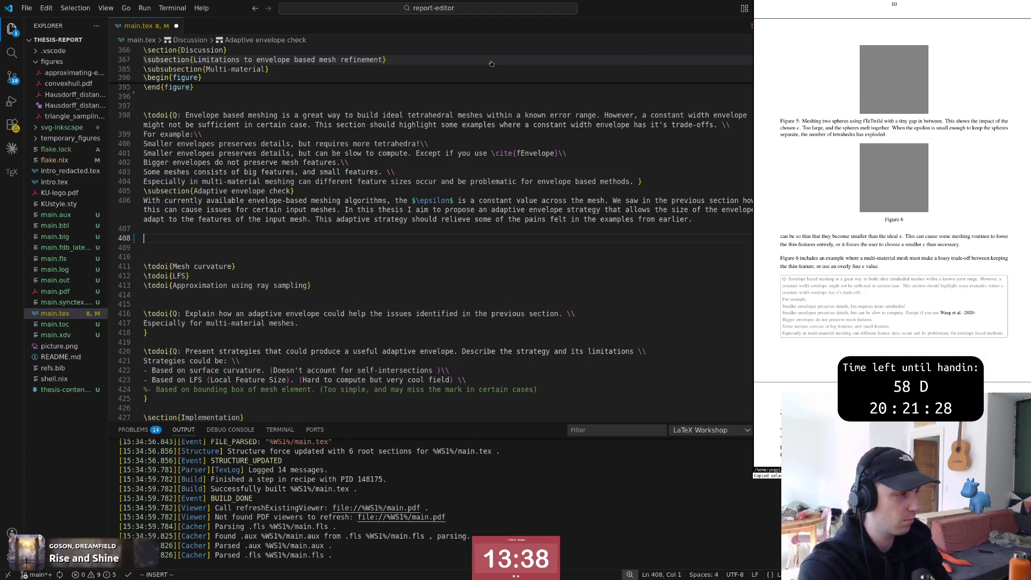
type(" ideal solut")
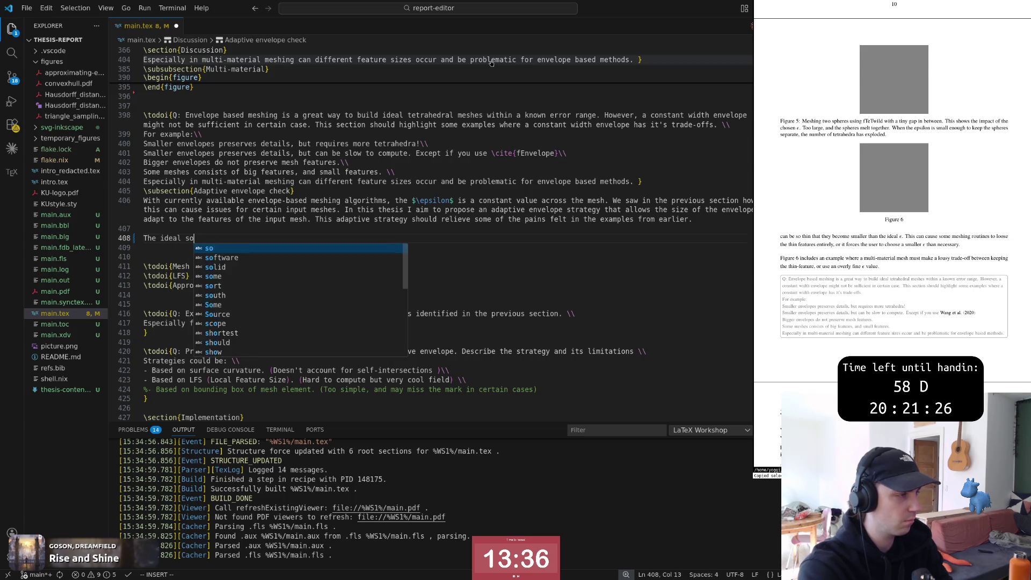
type("would guarantee")
key("Escape")
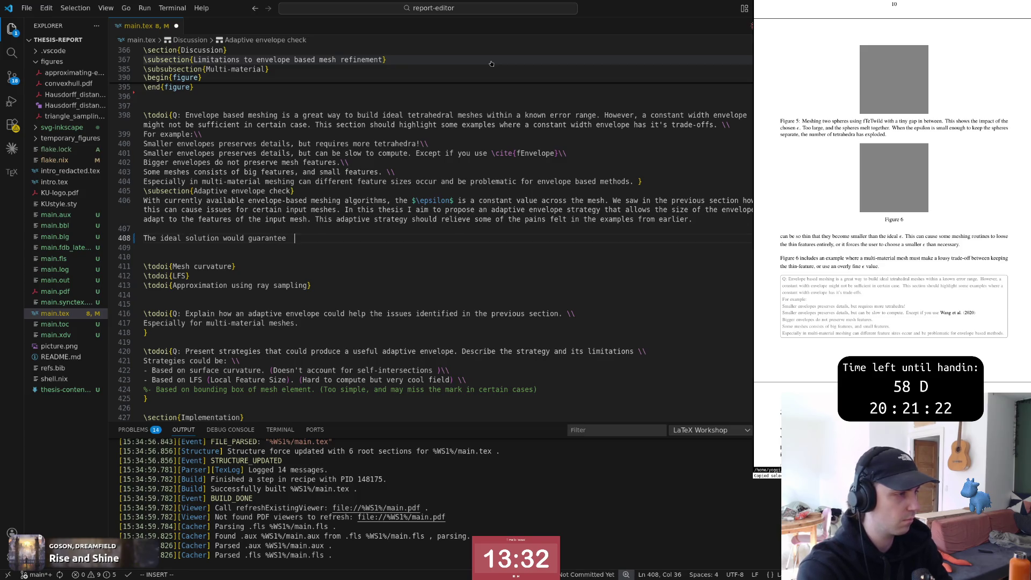
type("cc")
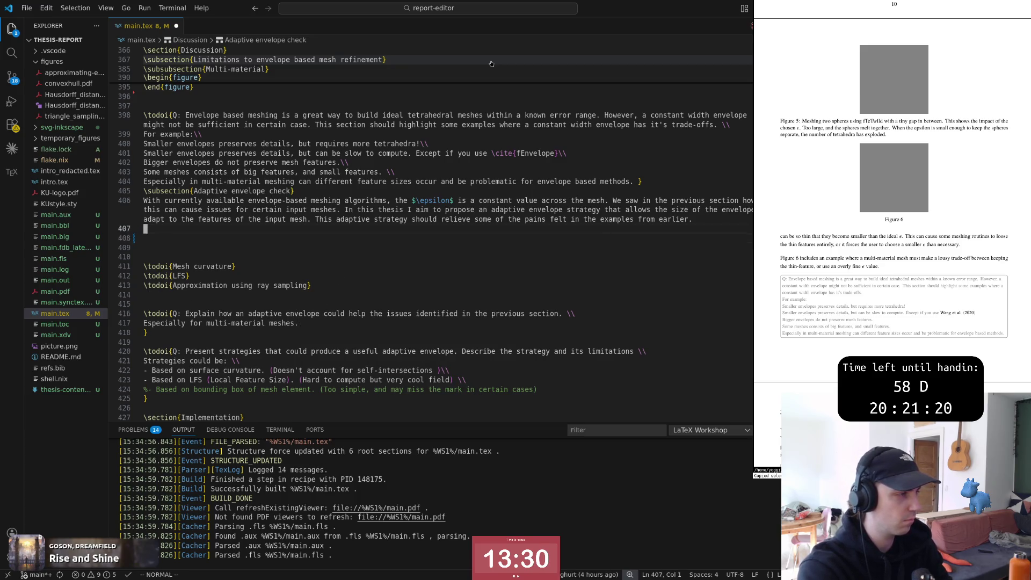
key("Escape")
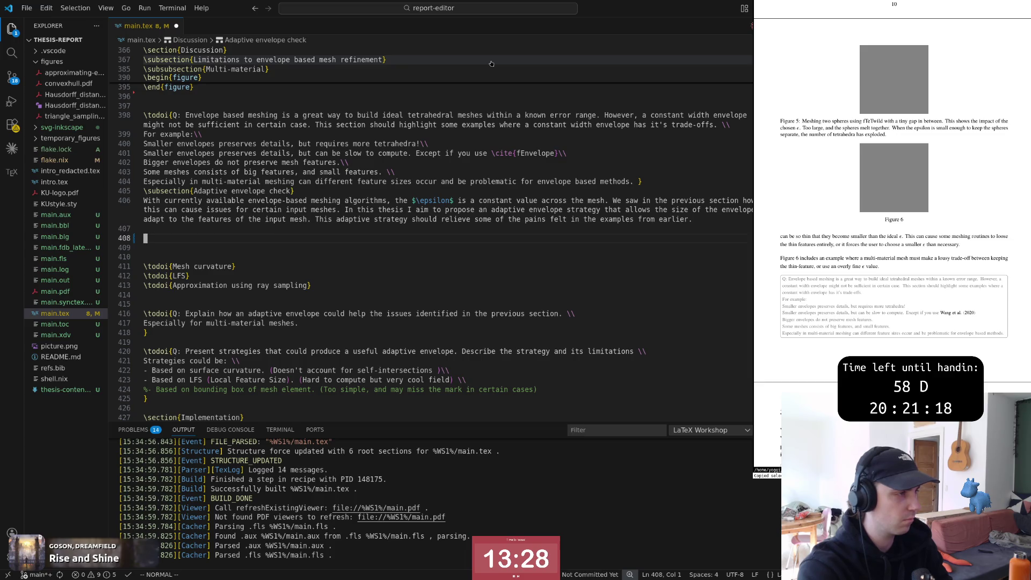
key("k")
key("k")
key("k")
key("k")
key("k")
key("k")
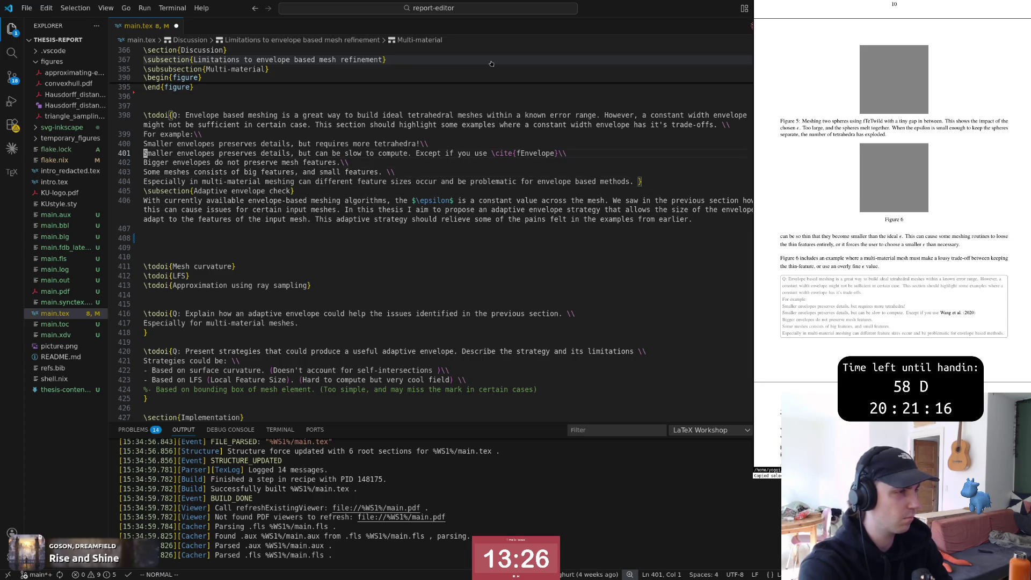
key("k")
key("k")
key("k")
key("k")
key("k")
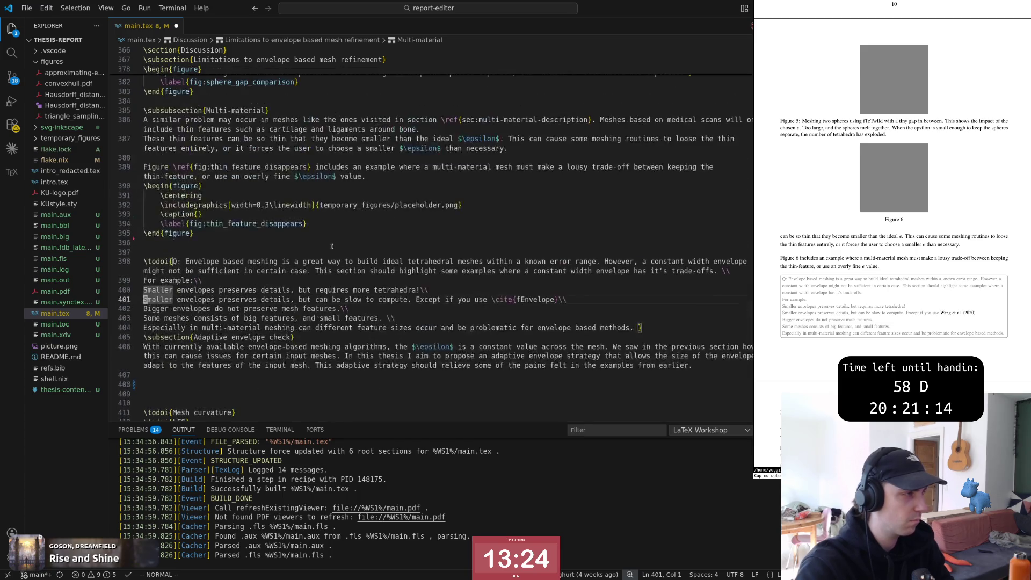
key("k")
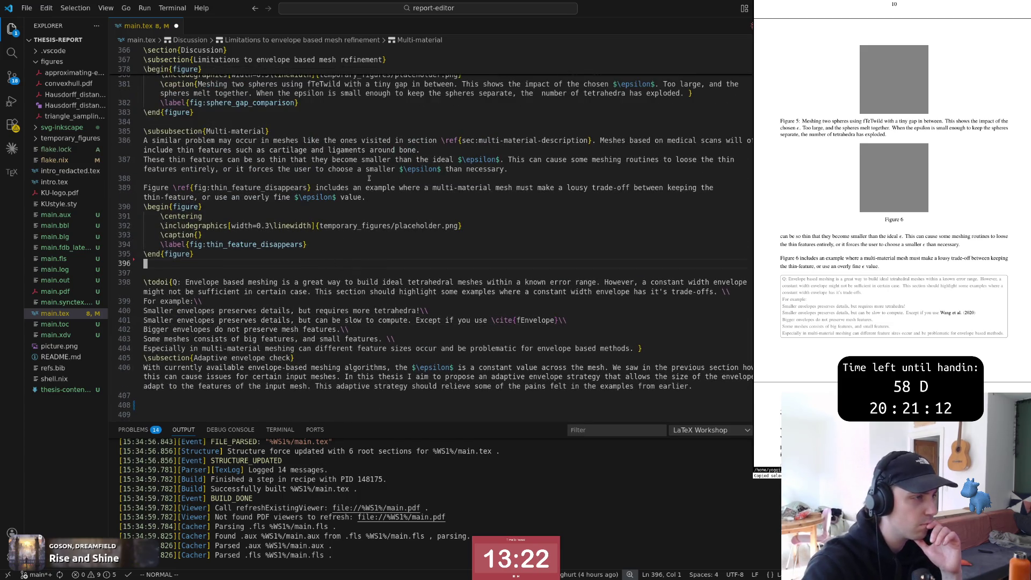
left_click(375, 160)
left_click(350, 197)
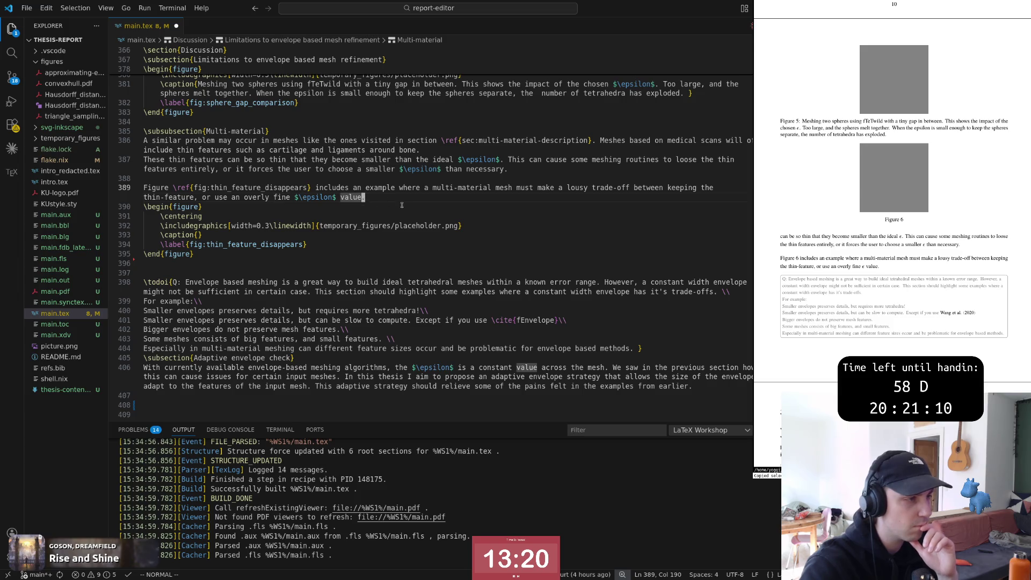
left_click(360, 273)
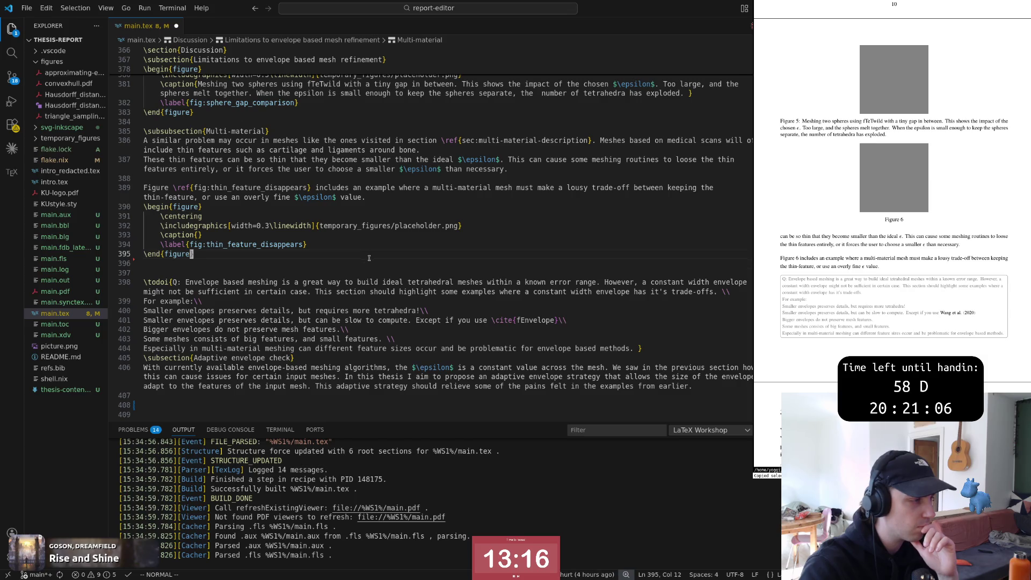
scroll(366, 259, "up", 3)
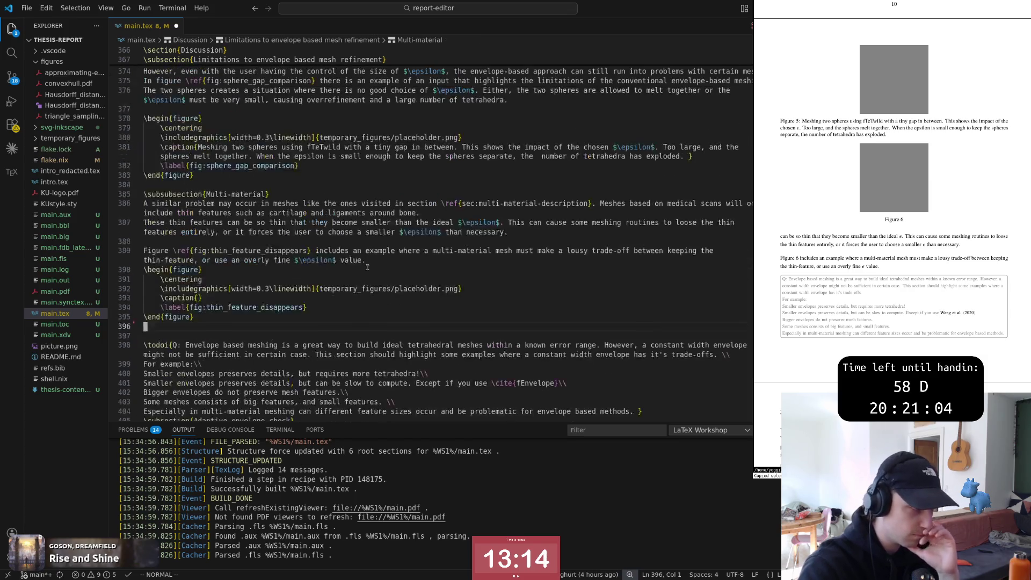
scroll(369, 282, "up", 3)
scroll(372, 312, "down", 2)
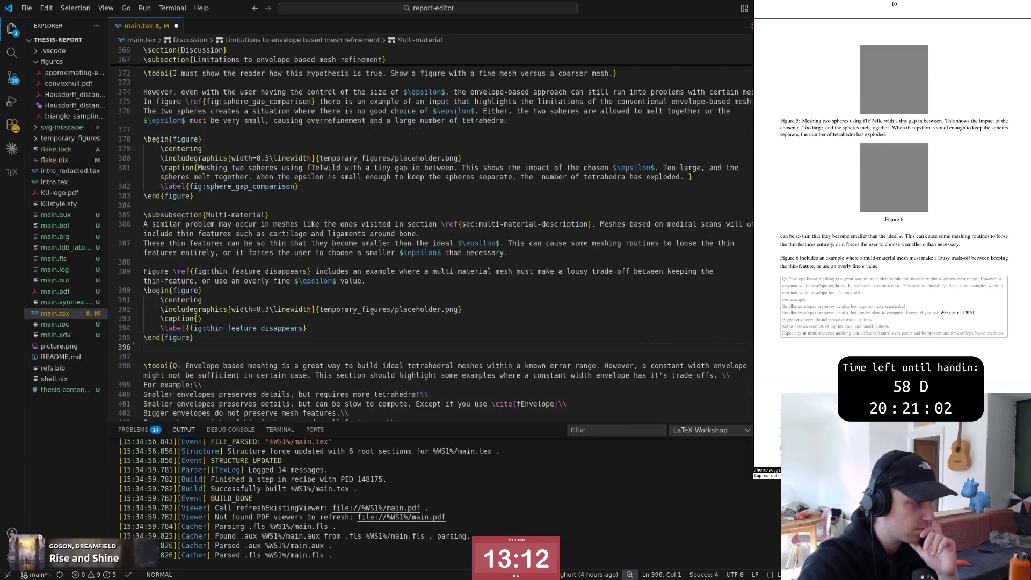
scroll(372, 312, "down", 2)
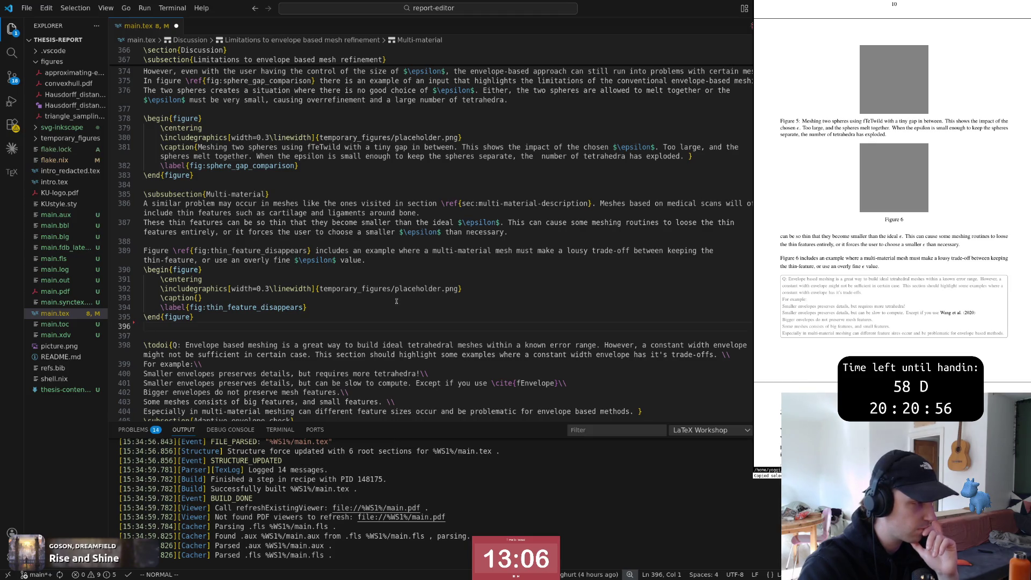
key("o")
Step: Write the sentence that constant $\epsilon$ might be appropriate for some features sizes but too large, fixing typos
key("Return")
type("We can see that in certain meshes, the constant")
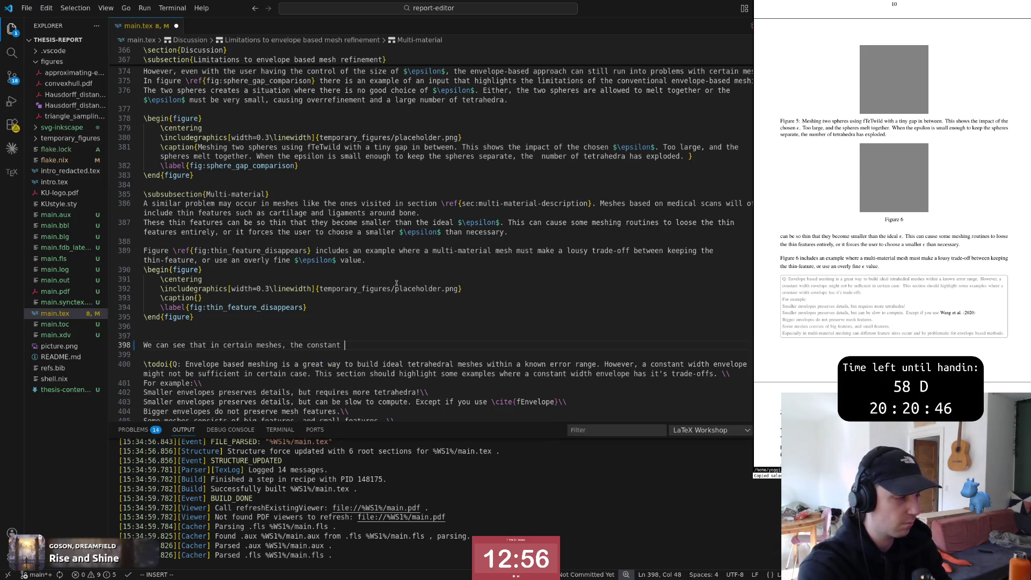
type(" epsilon")
key("Escape")
type("bi$")
key("Escape")
type("A$")
key("Escape")
type("F$a\\")
key("Escape")
type("A ")
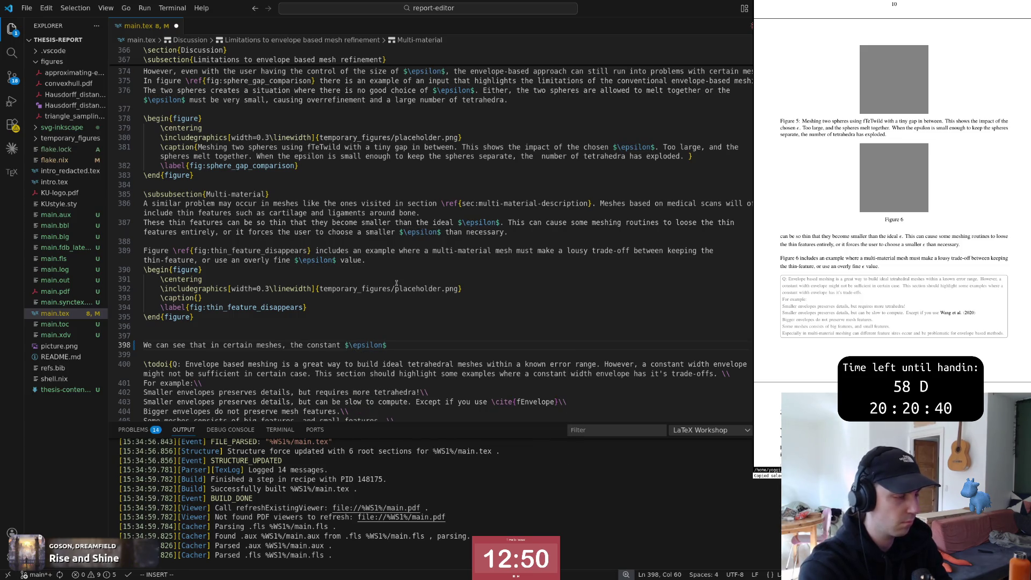
type("might ")
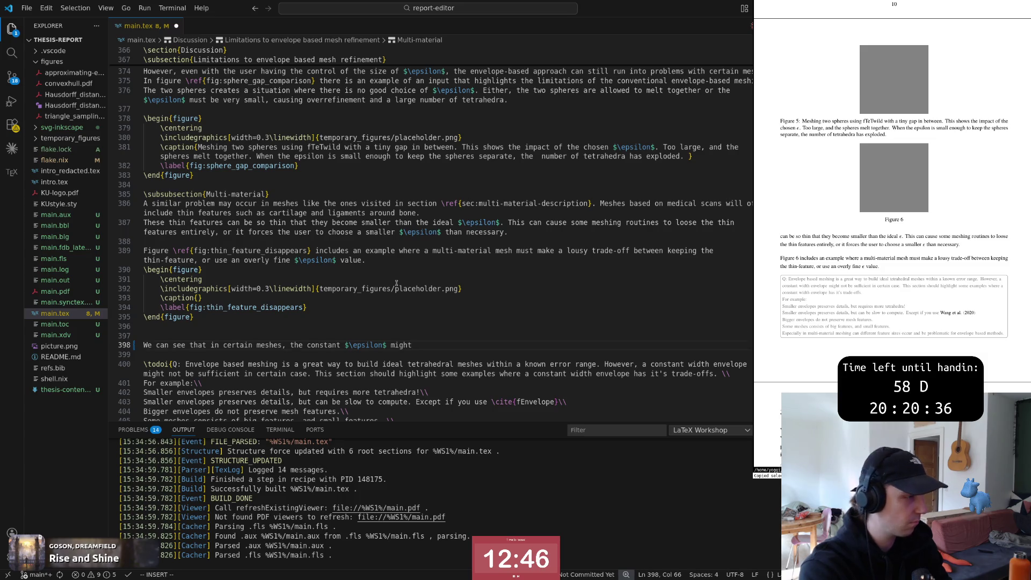
type(" be appripri")
key("Left")
key("Left")
key("Left")
key("BackSpace")
type("o")
key("End")
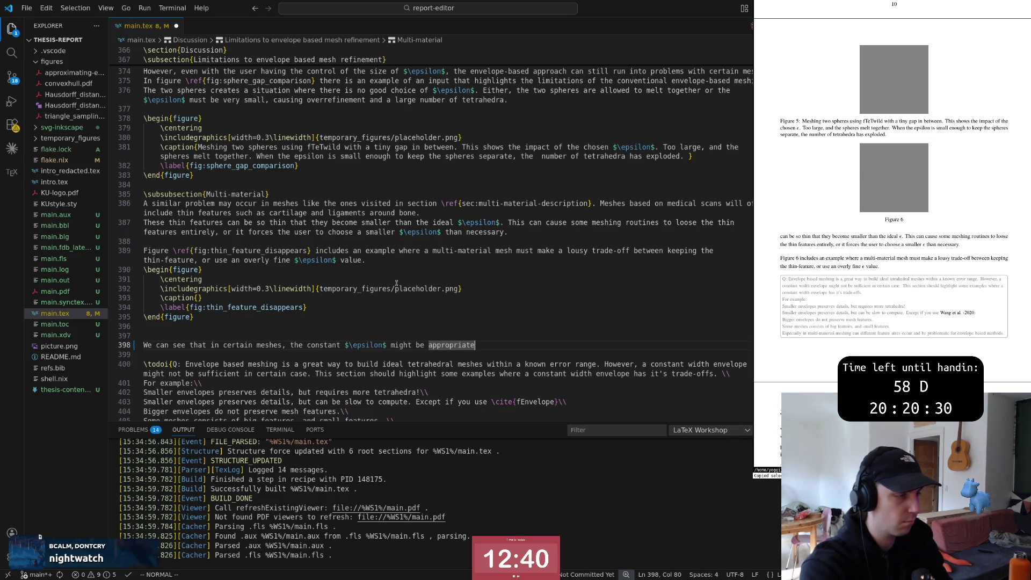
type("for so")
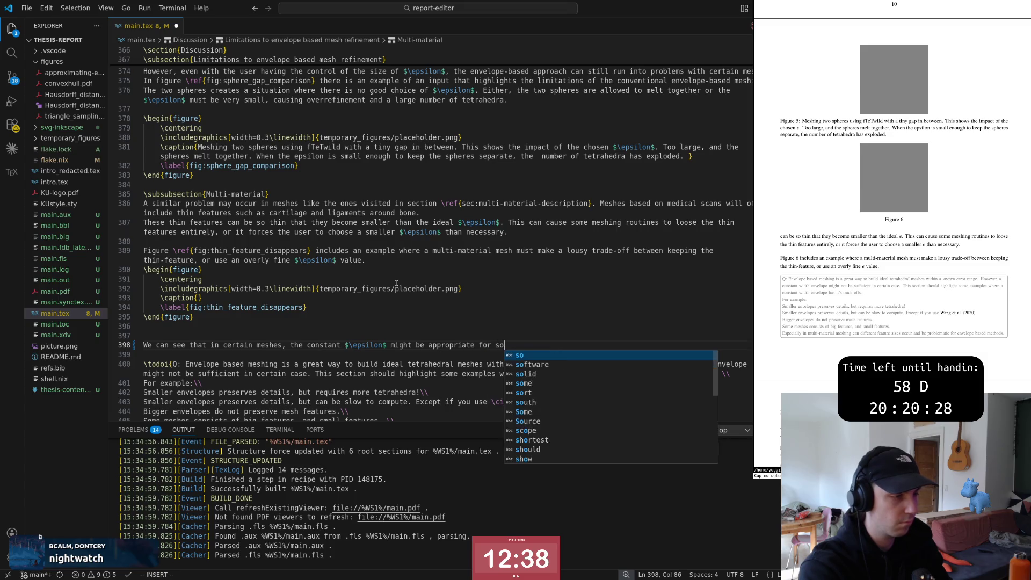
type("me features size")
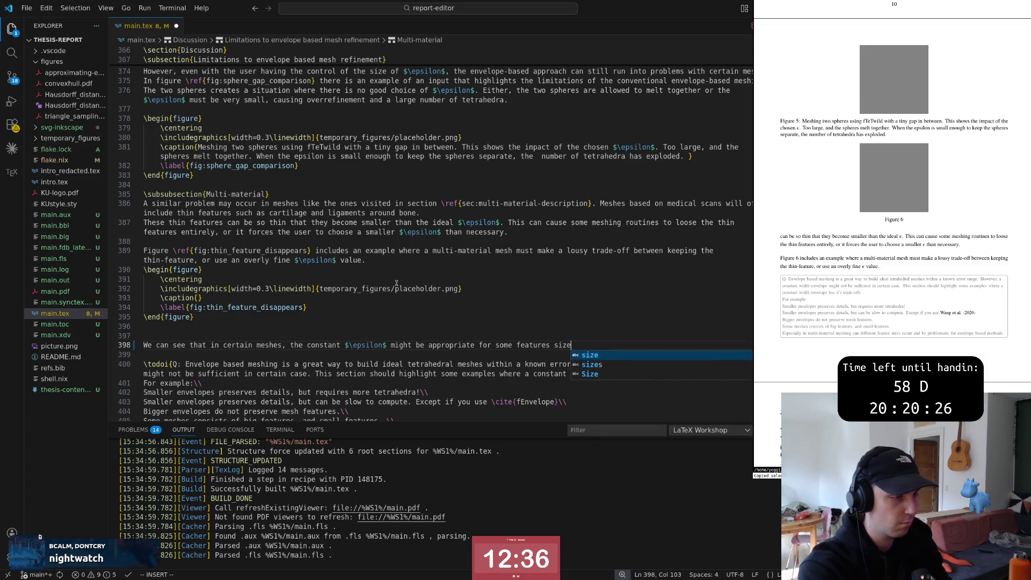
type("s, but too larg")
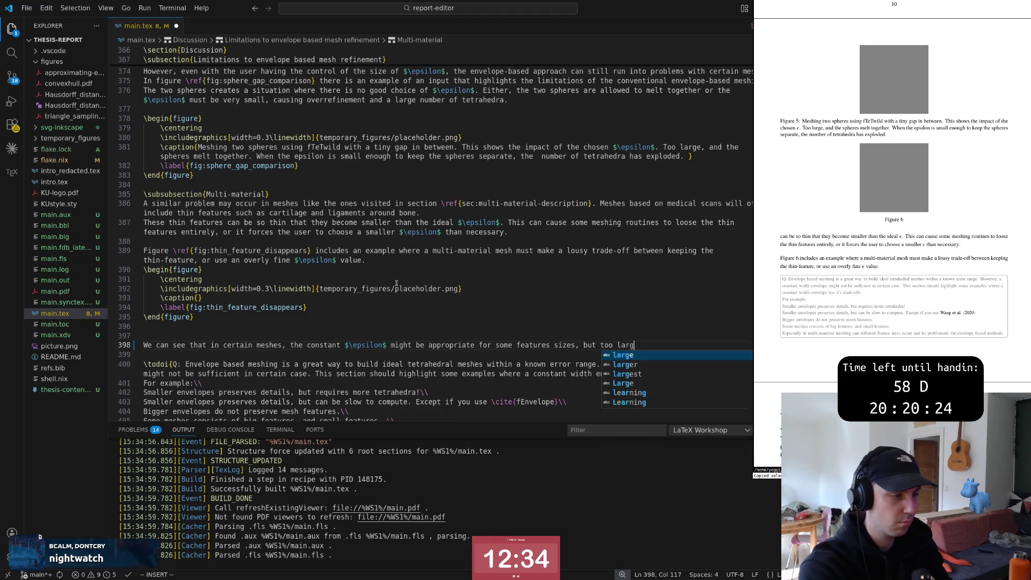
type("e for other.")
key("Escape")
key("b")
key("b")
key("b")
Step: Reread the sentence, add a comma after 'sizes' and adjust the 'too large' ending
key("0")
key("w")
key("w")
key("w")
key("W")
key("W")
key("W")
key("W")
key("W")
key("W")
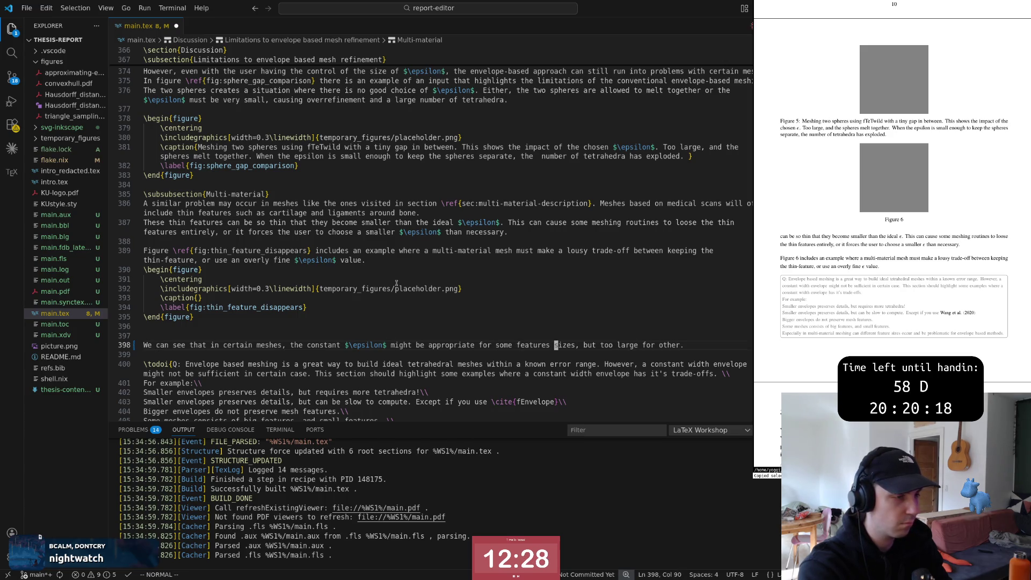
key("W")
key("W")
key("e")
type("h")
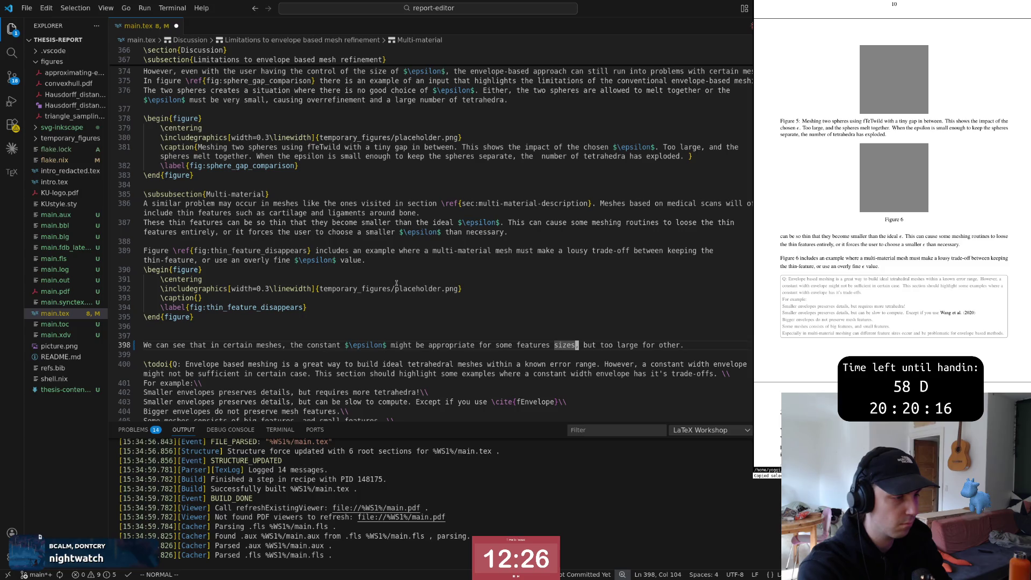
type("a,")
key("Escape")
key("b")
key("w")
key("w")
key("w")
key("w")
type("bio")
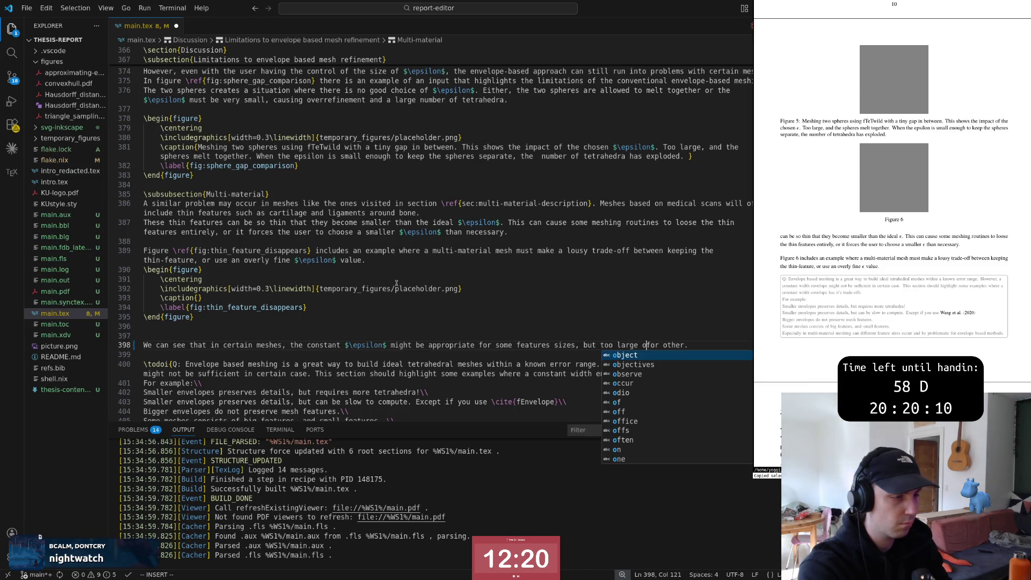
key("Escape")
key("b")
key("b")
key("b")
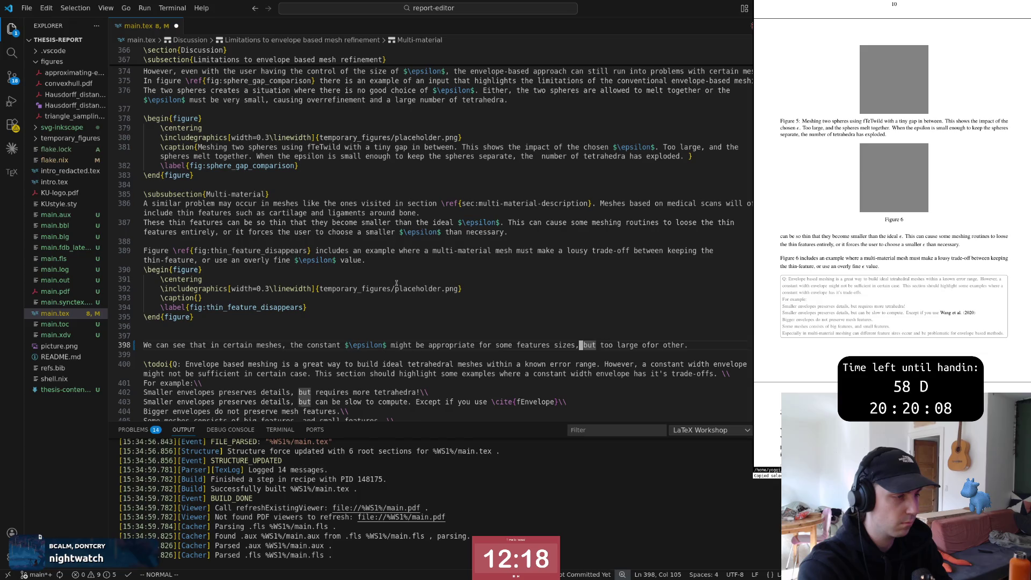
key("0")
key("w")
key("w")
key("w")
key("w")
type("ea , where feature ")
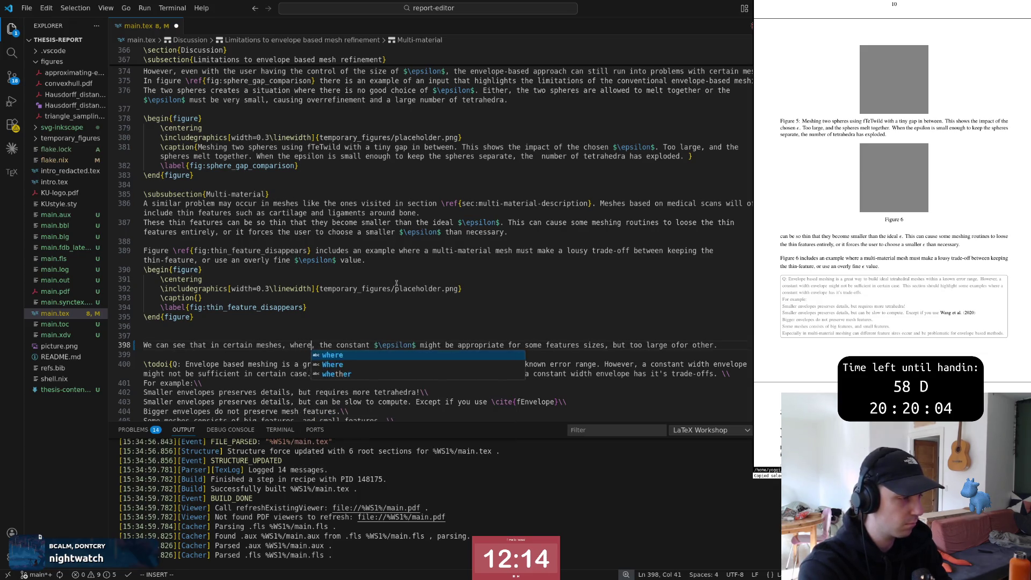
type("sizes va")
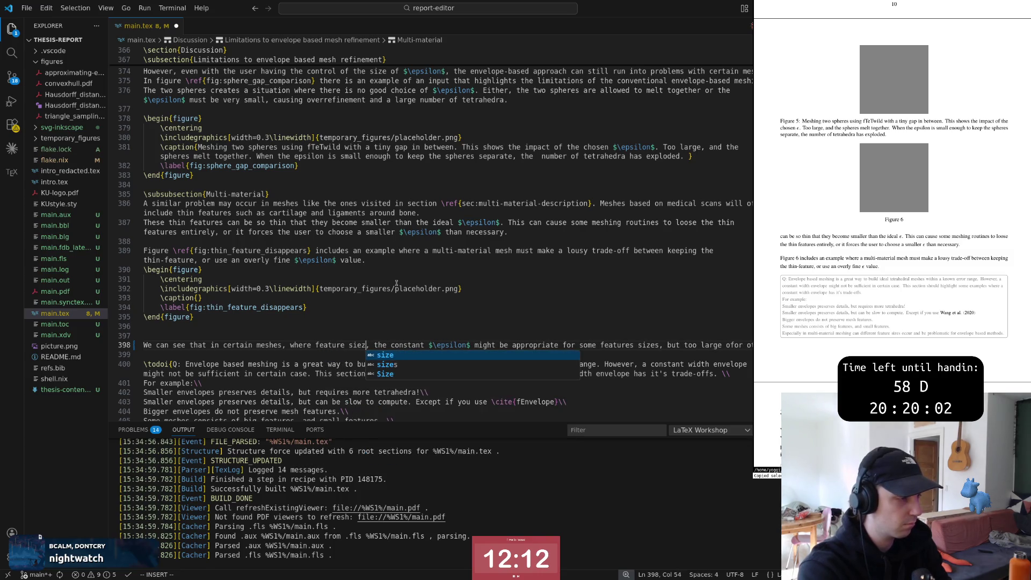
type("ry widely")
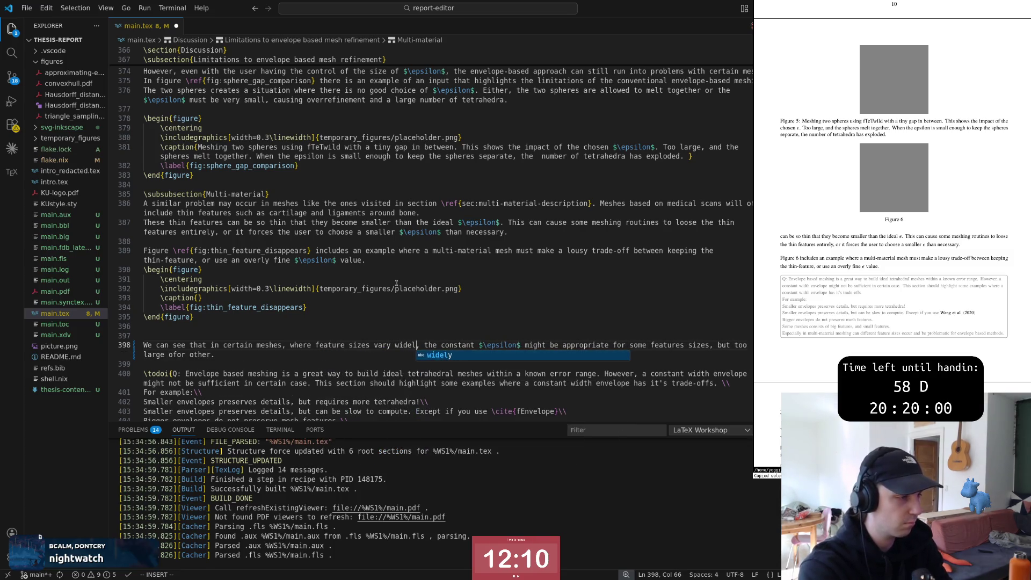
Step: Add ', where feature sizes vary widely' after 'meshes' and end the sentence with 'cause issues in some.'
key("Escape")
key("Escape")
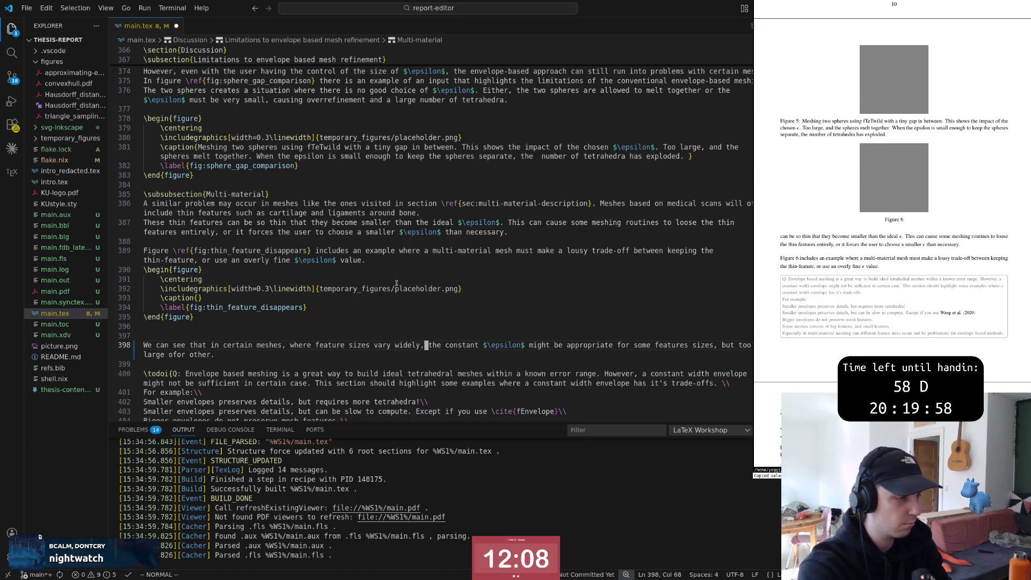
key("w")
key("E")
key("w")
key("w")
key("w")
key("w")
key("w")
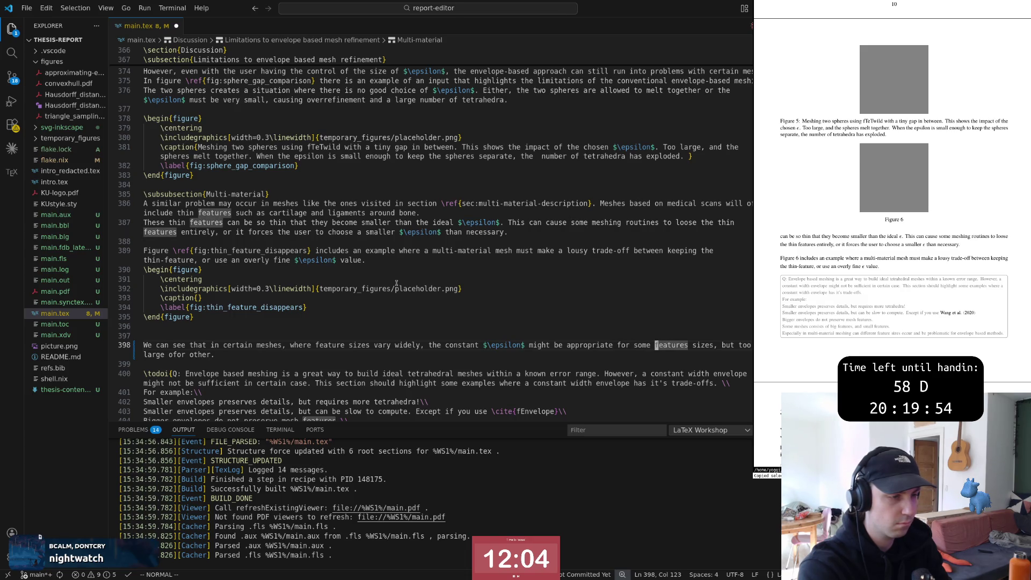
key("w")
key("w")
type("cwcause ")
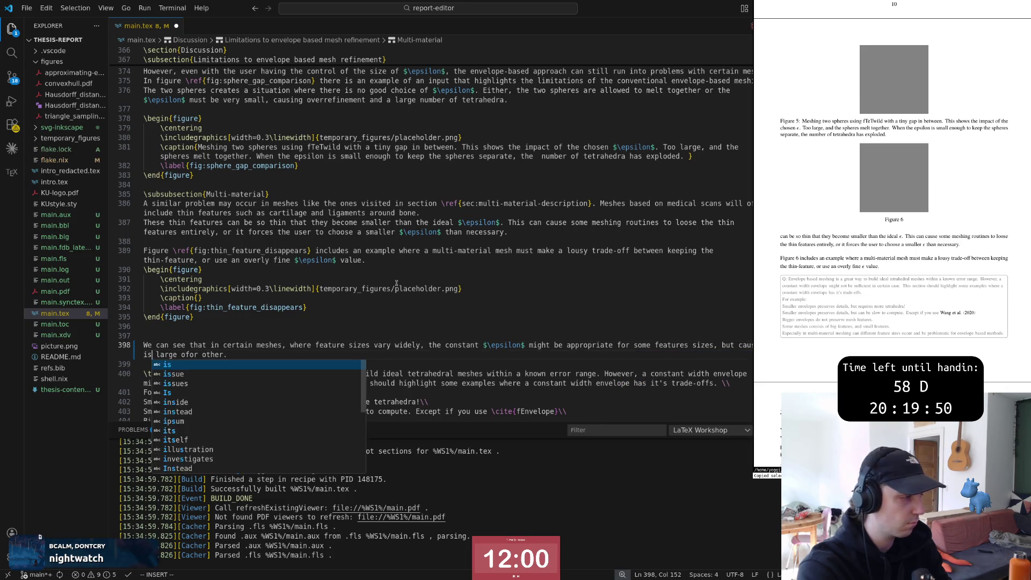
type("issues in some.")
key("ctrl+k")
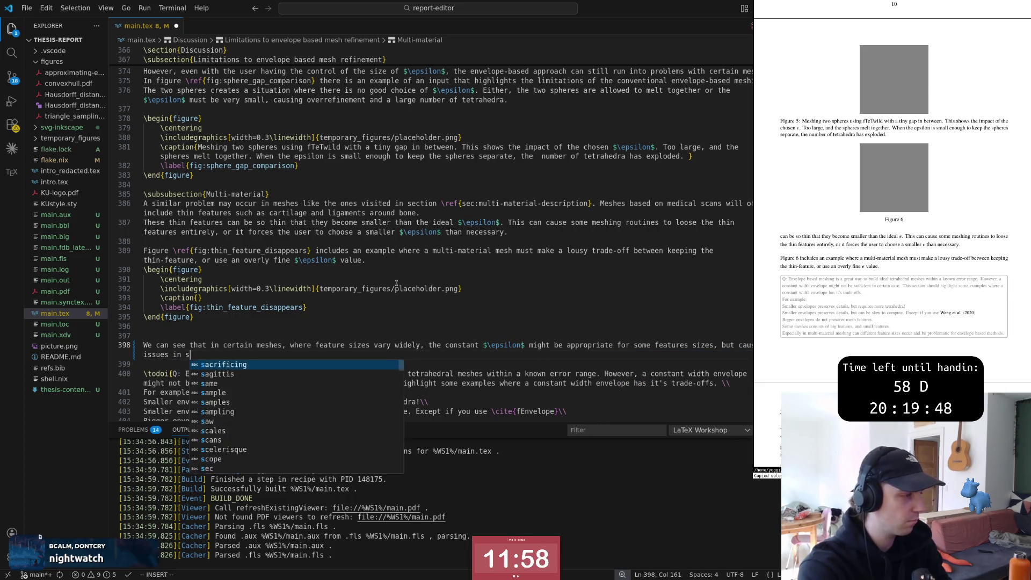
key("Escape")
Step: Reread the rewritten Multi-material sentence from its start
key("shift+v")
key("Escape")
key("0")
key("w")
key("w")
key("w")
key("w")
key("w")
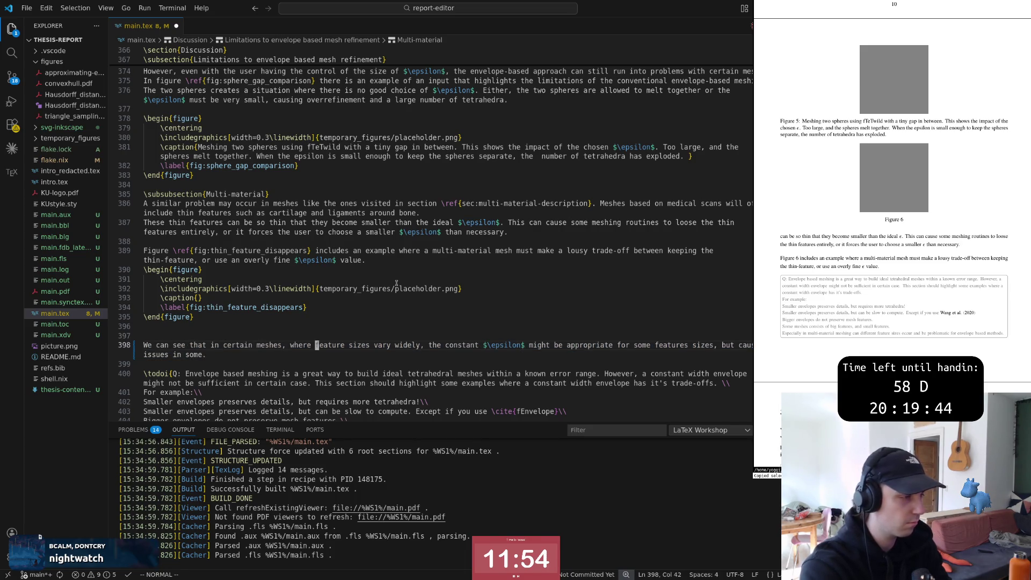
key("w")
key("w")
key("w")
key("w")
key("b")
key("b")
key("w")
key("w")
key("w")
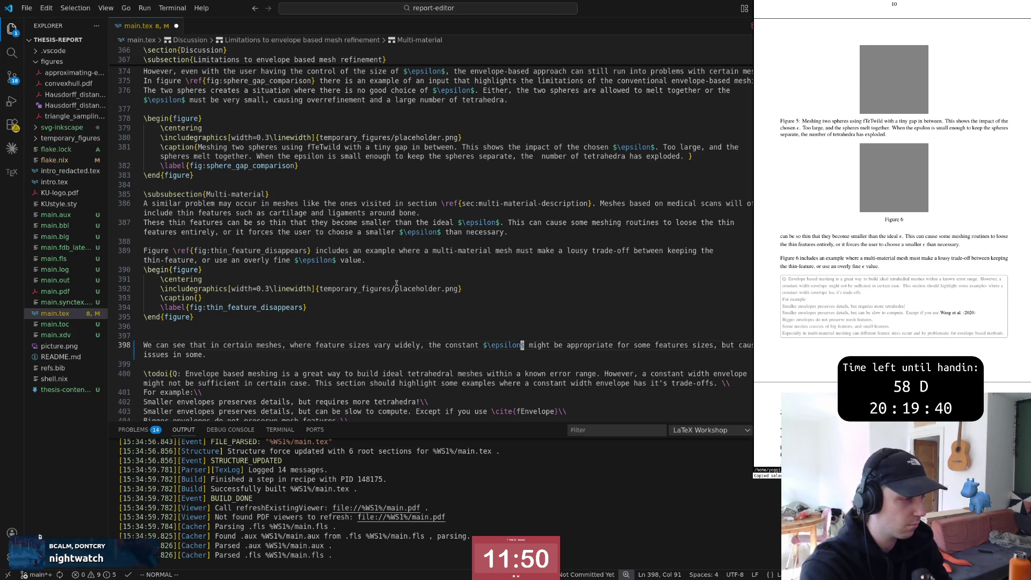
type("A ")
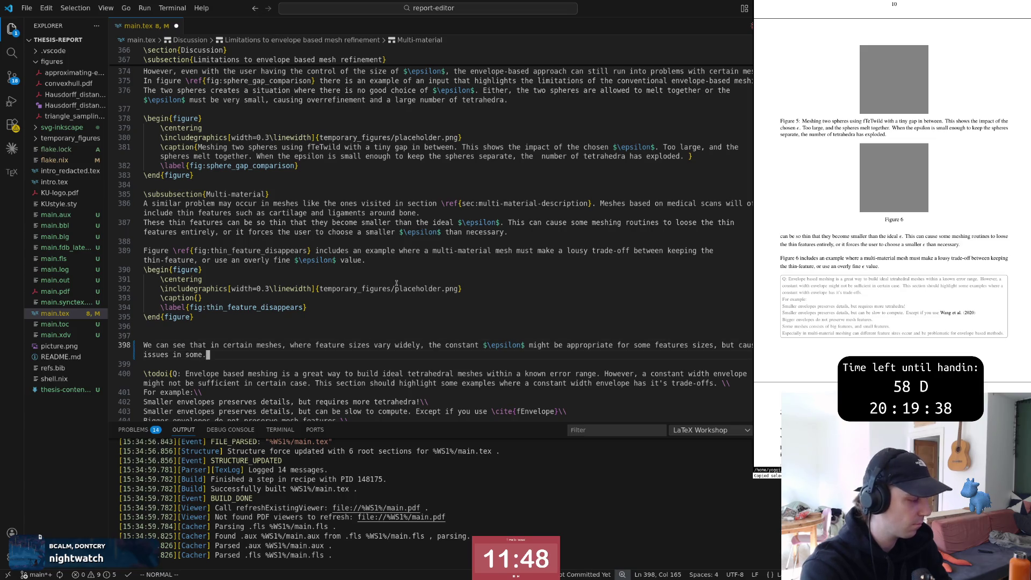
type("a")
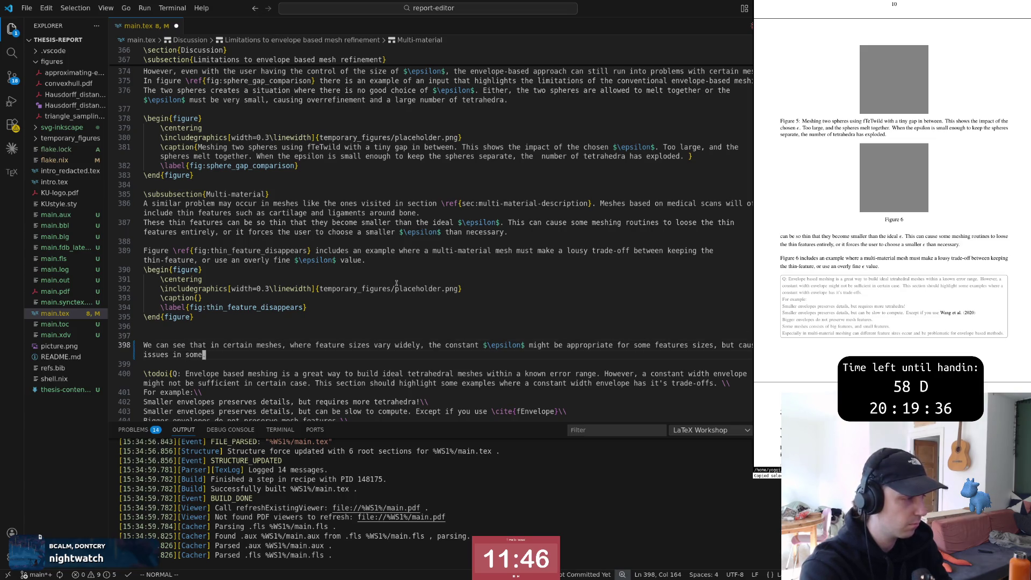
type("0")
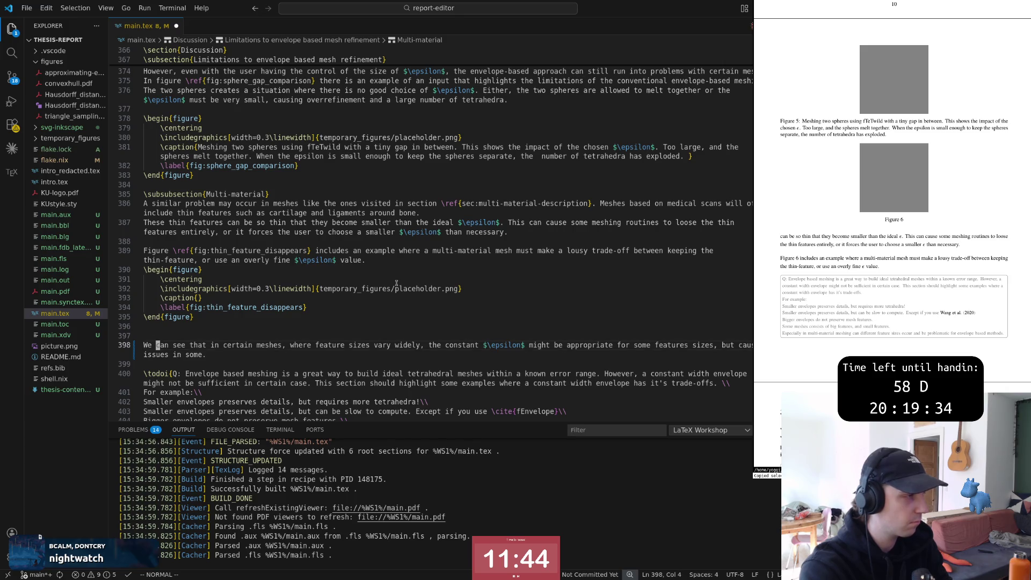
type("w")
key("asterisk")
scroll(395, 284, "up", 2)
scroll(396, 284, "up", 2)
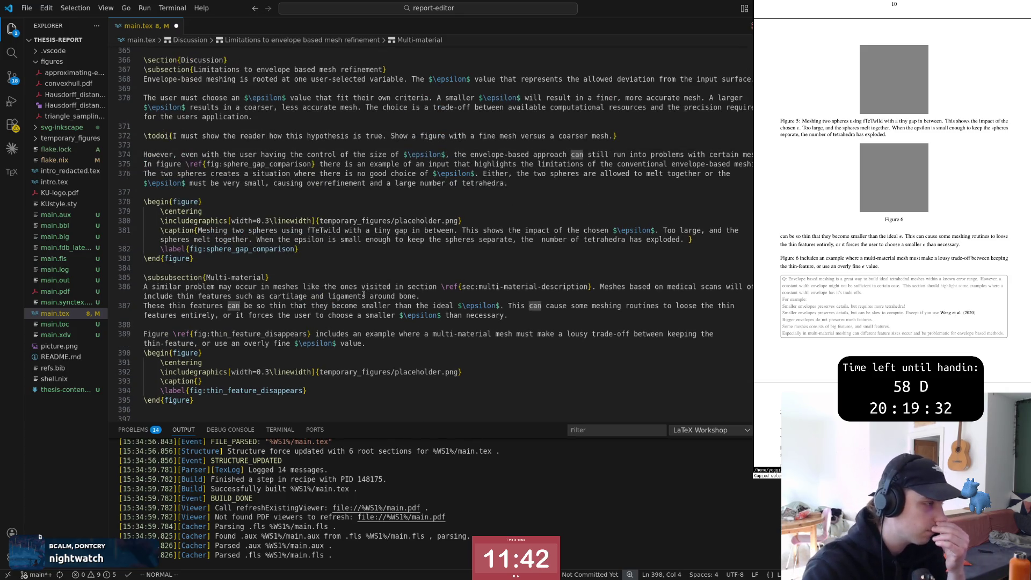
scroll(361, 296, "down", 4)
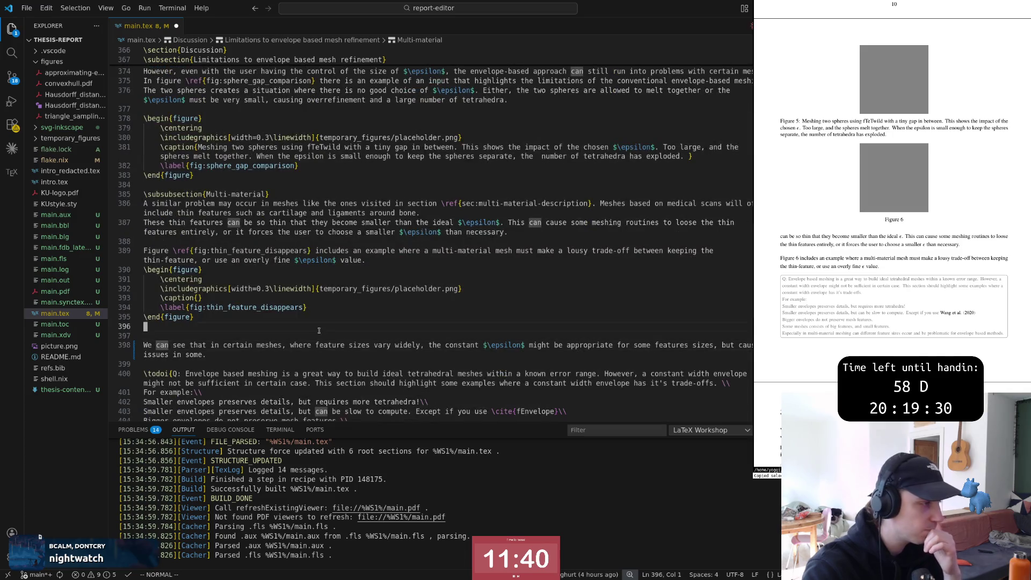
scroll(308, 336, "up", 3)
scroll(309, 337, "up", 3)
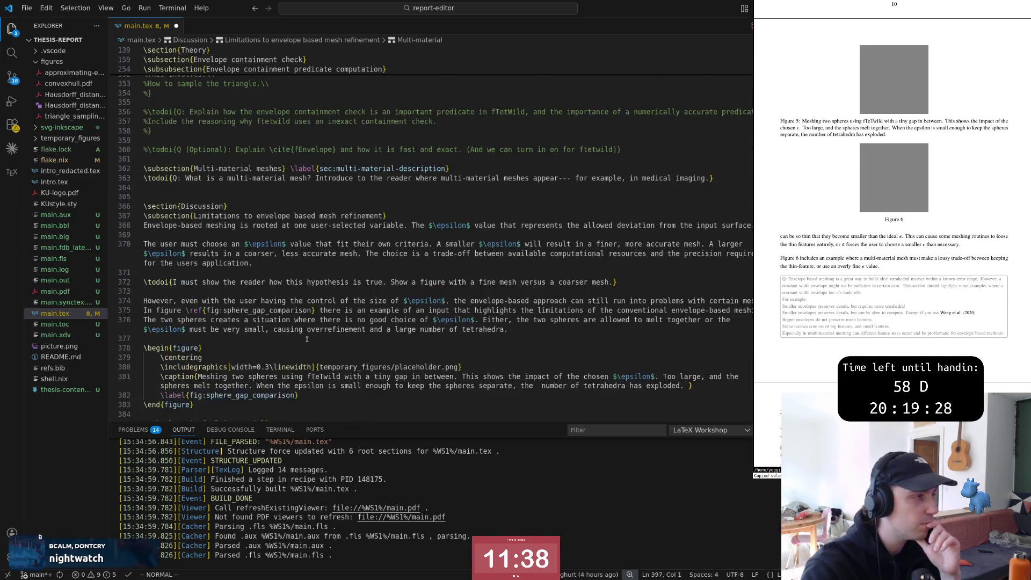
scroll(282, 306, "up", 2)
left_click(204, 246)
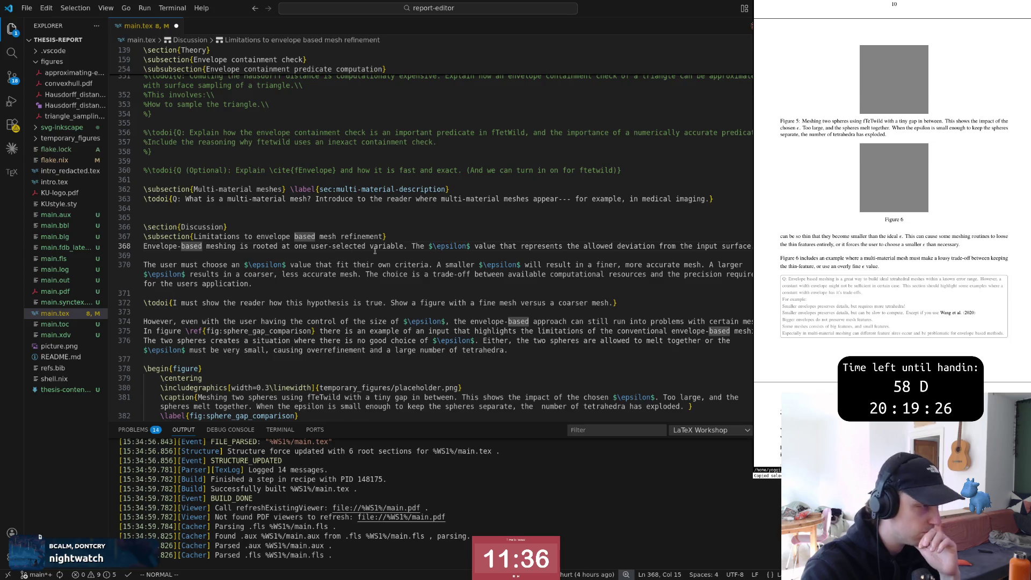
left_click(591, 284)
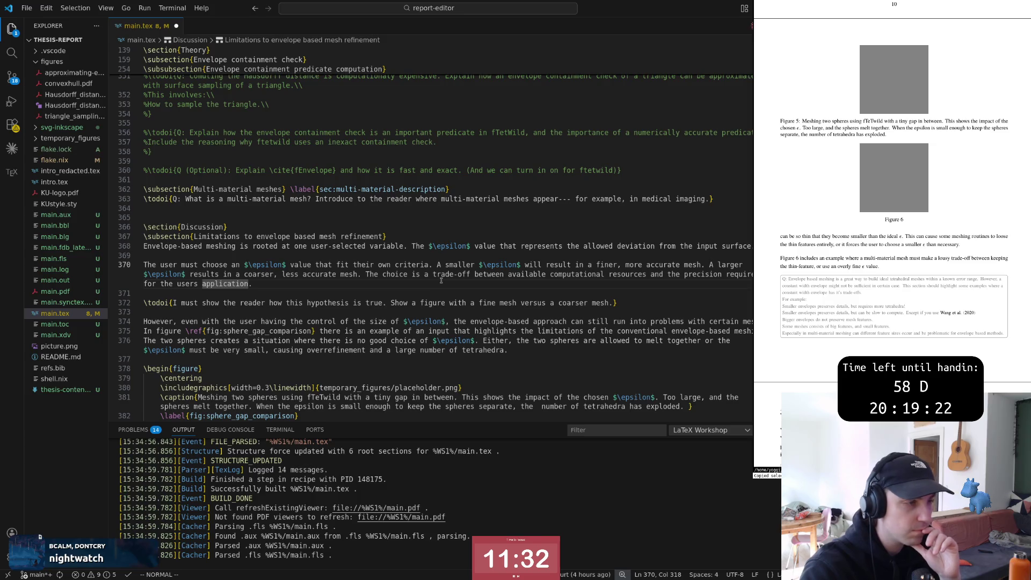
left_click(237, 302)
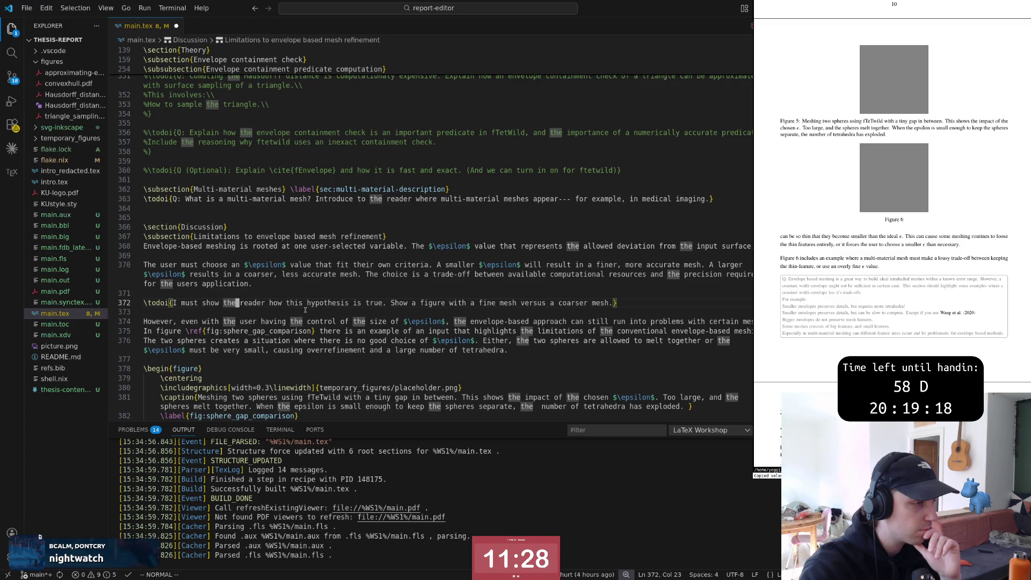
left_click(170, 320)
scroll(171, 321, "down", 1)
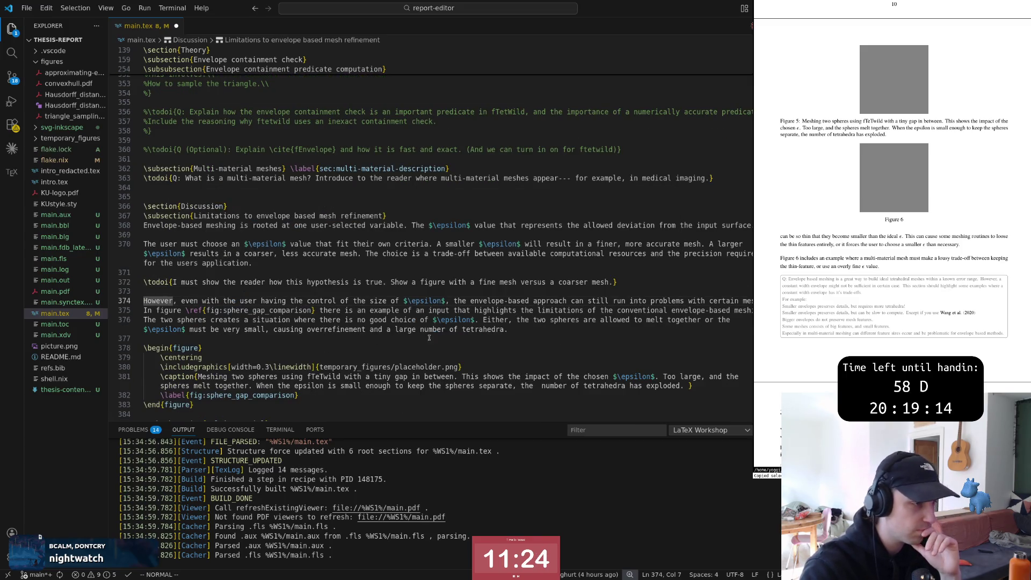
left_click(508, 330)
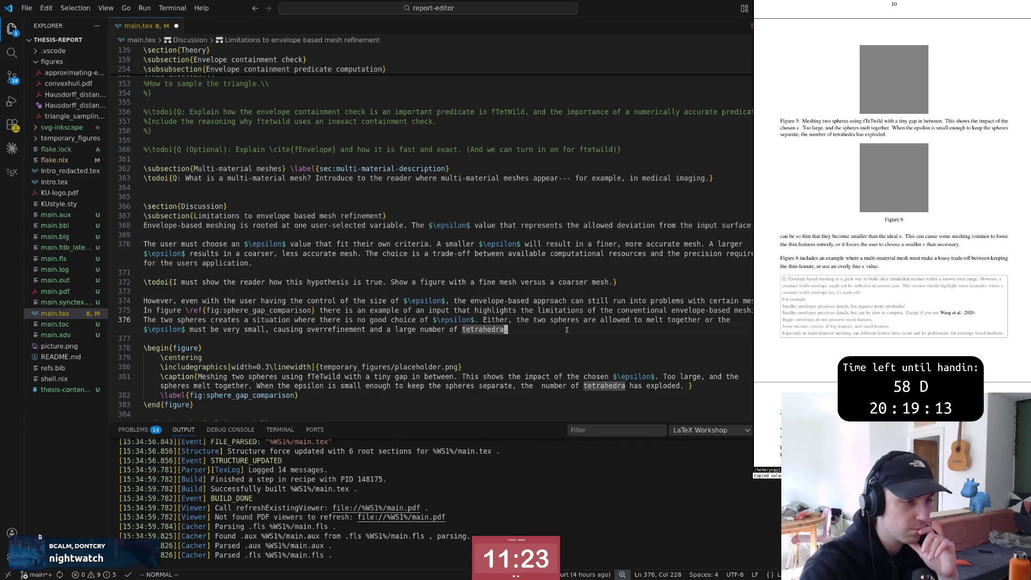
left_click(332, 260)
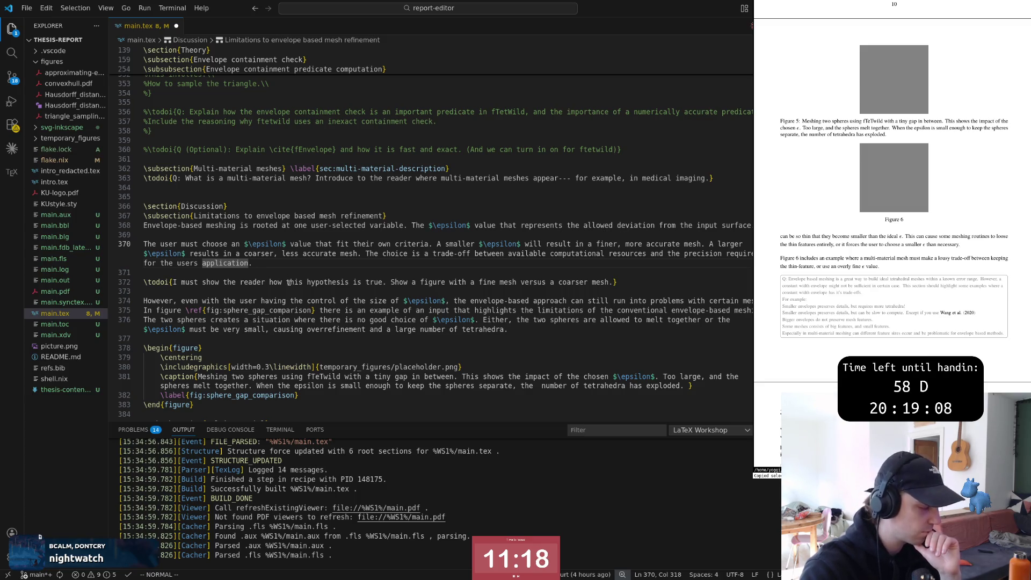
left_click(276, 329)
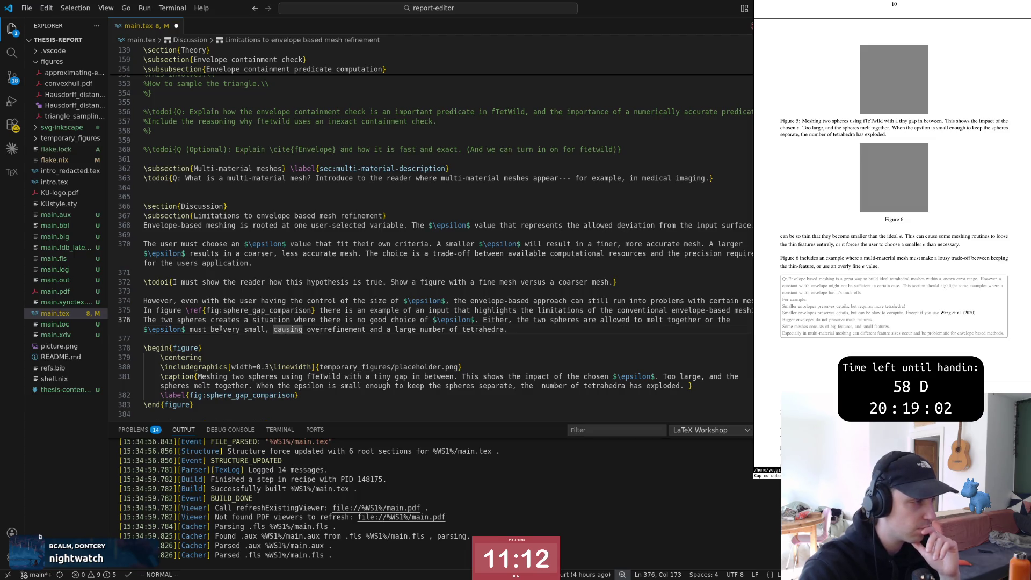
left_click(359, 320)
key("w")
key("w")
key("w")
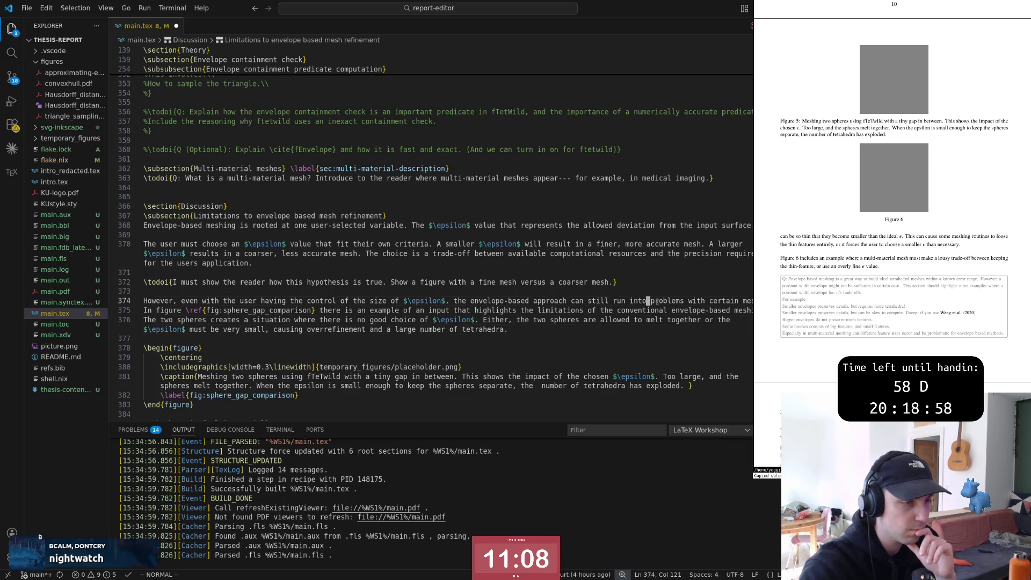
left_click(216, 301)
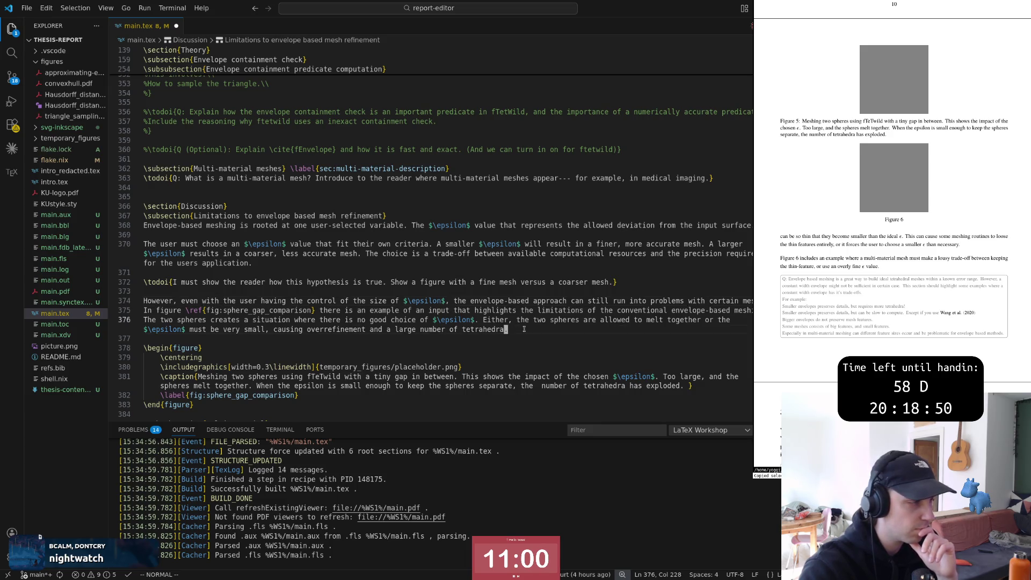
left_click(483, 328)
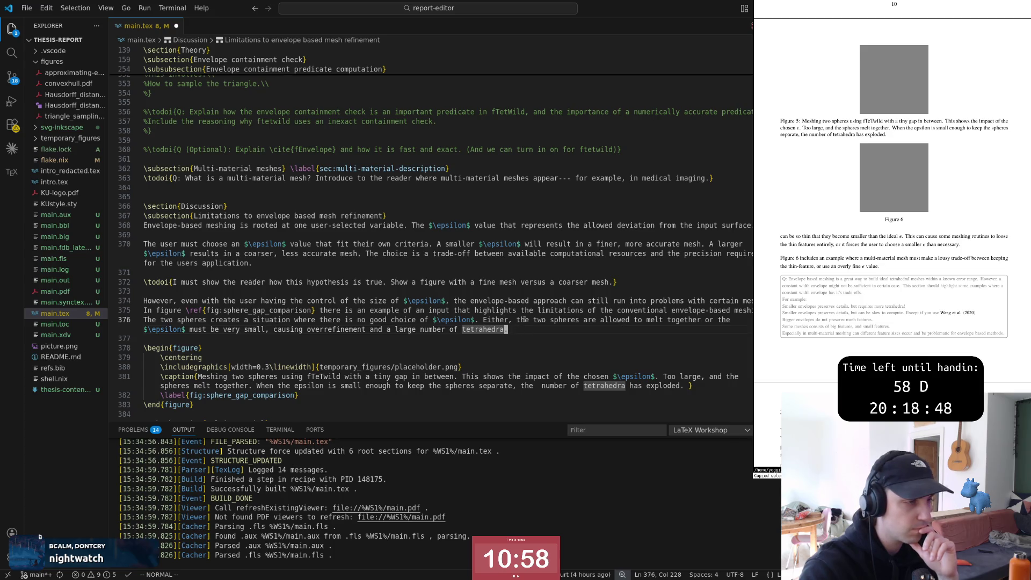
left_click(637, 310)
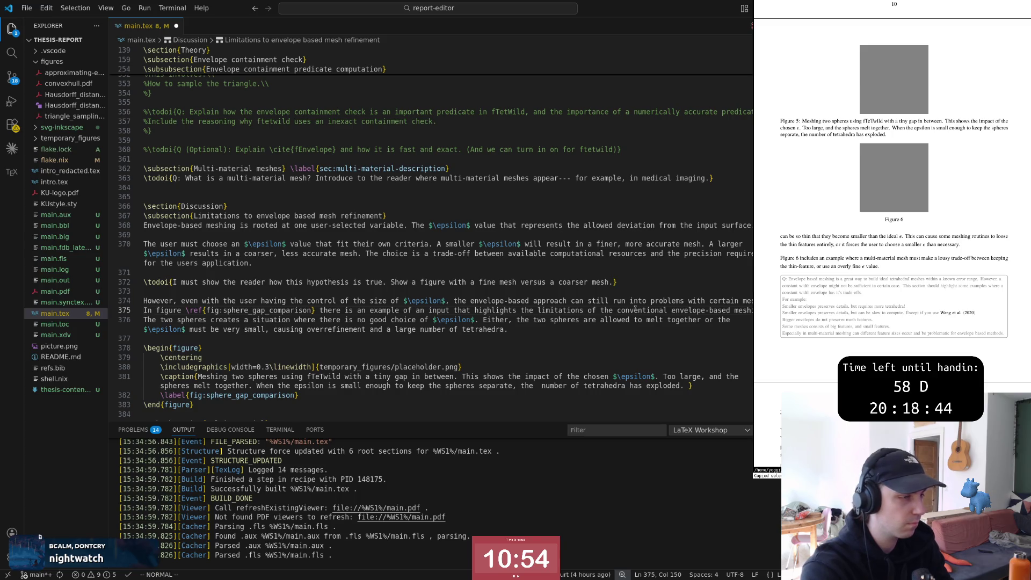
key("i")
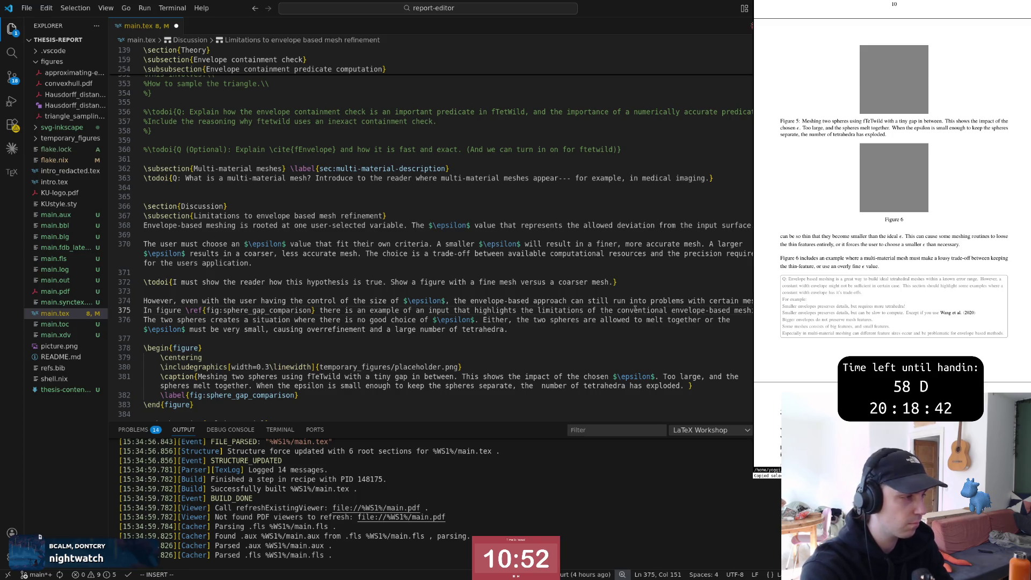
key("i")
key("Escape")
key("o")
key("Escape")
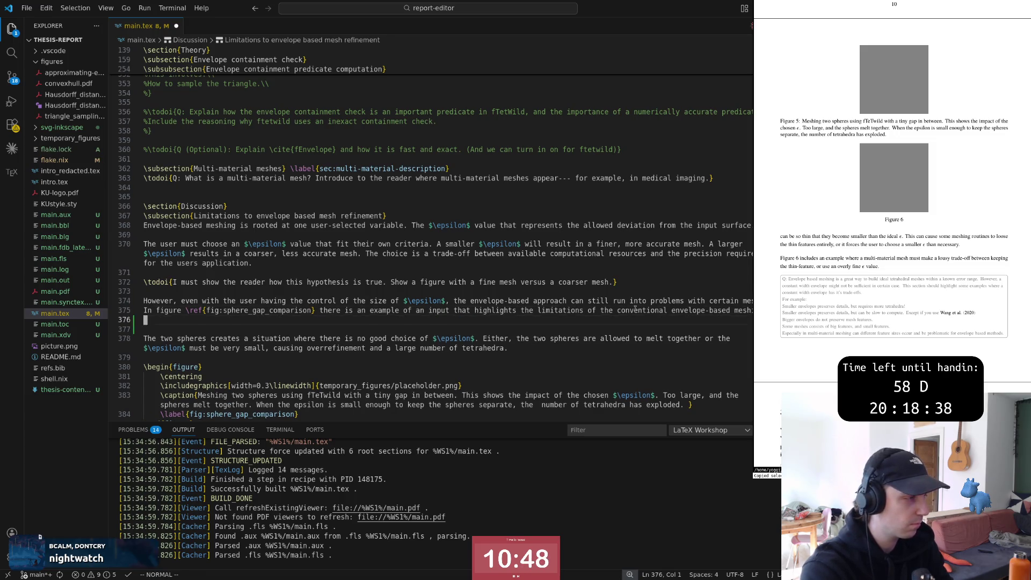
key("k")
key("o")
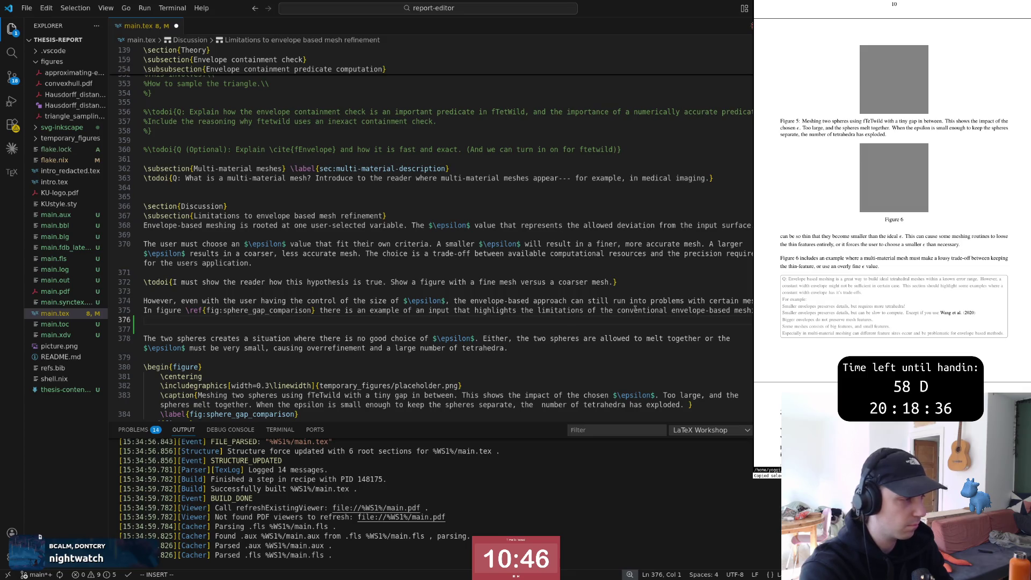
type("Eit")
key("Escape")
type("dddd")
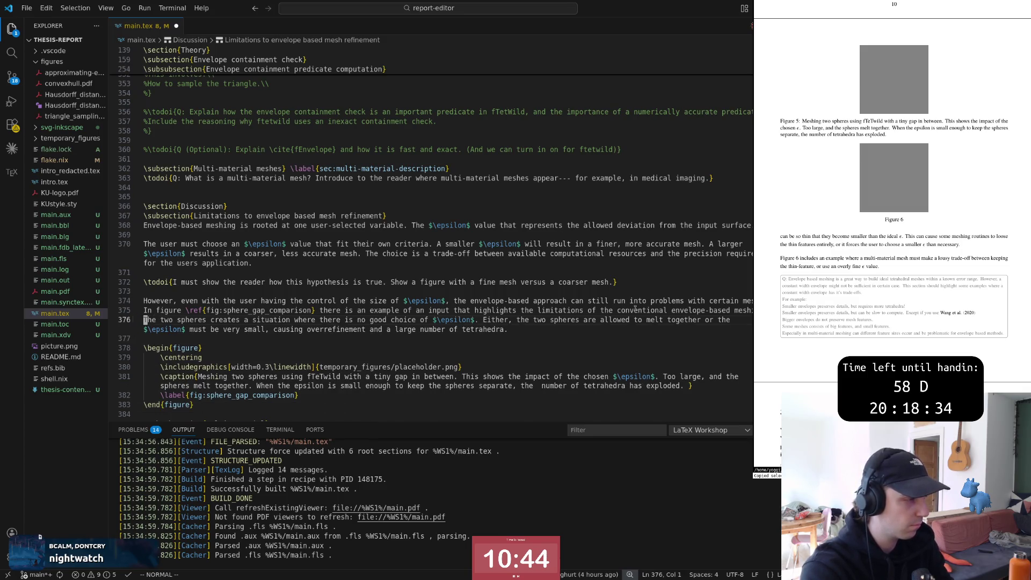
type("A")
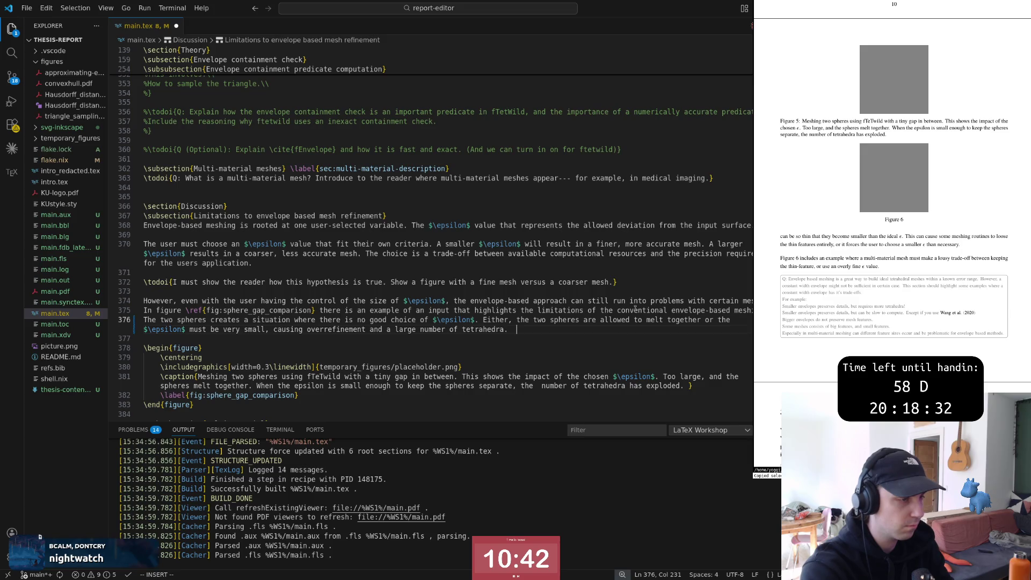
key("Escape")
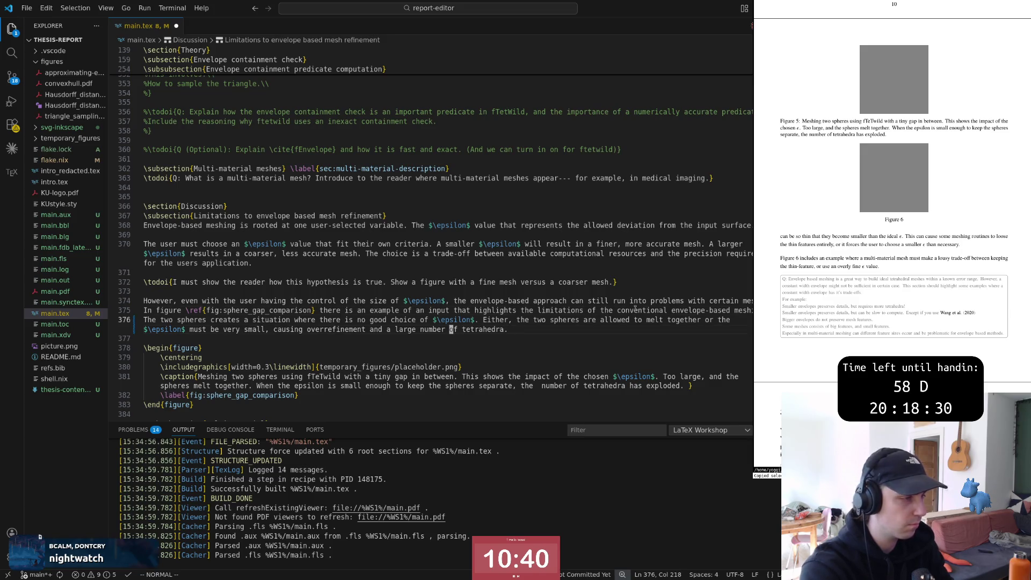
key("b")
key("b")
key("b")
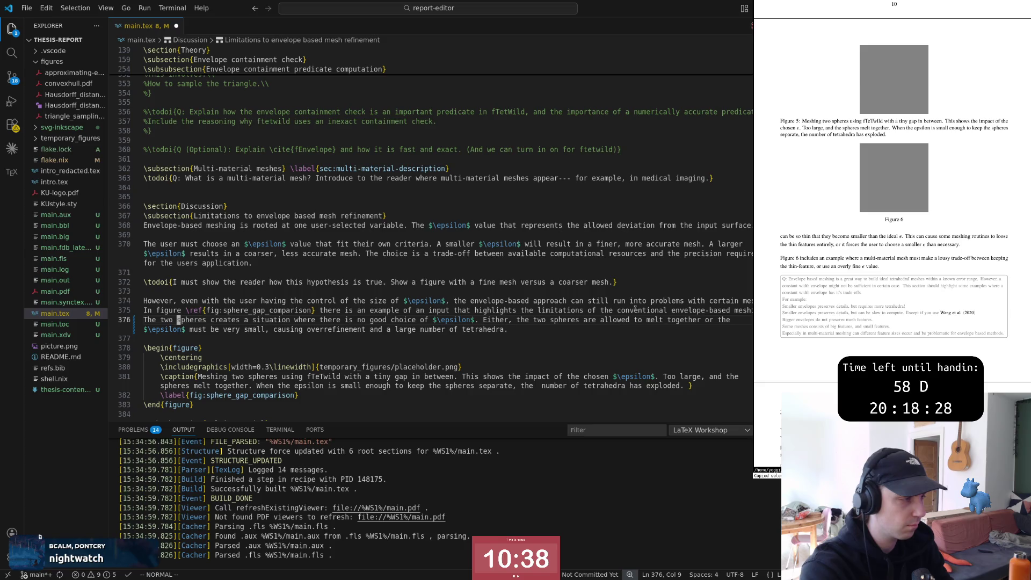
key("e")
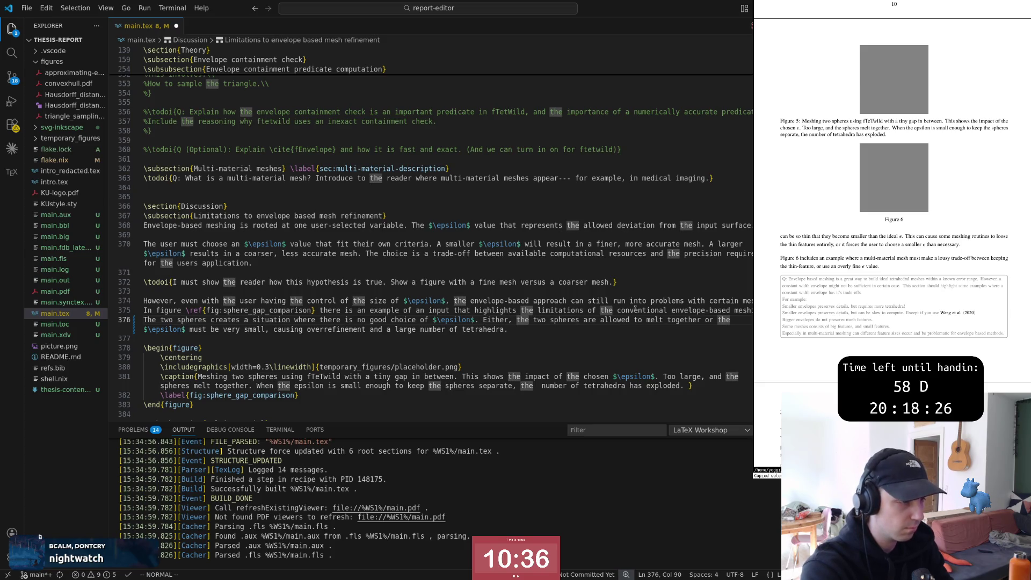
type("ciw")
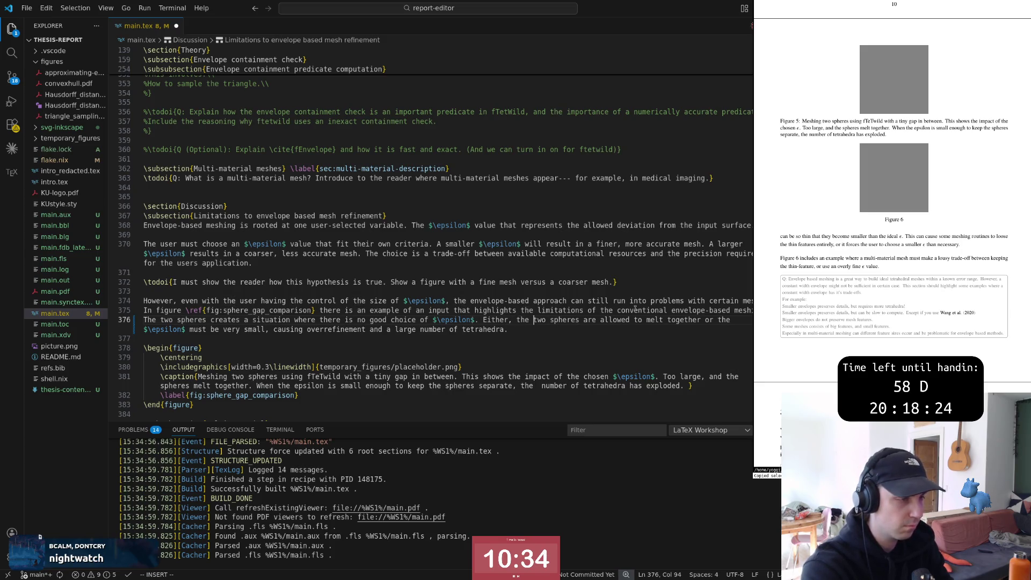
type("the")
key("Escape")
key("Escape")
key("u")
key("k")
key("End")
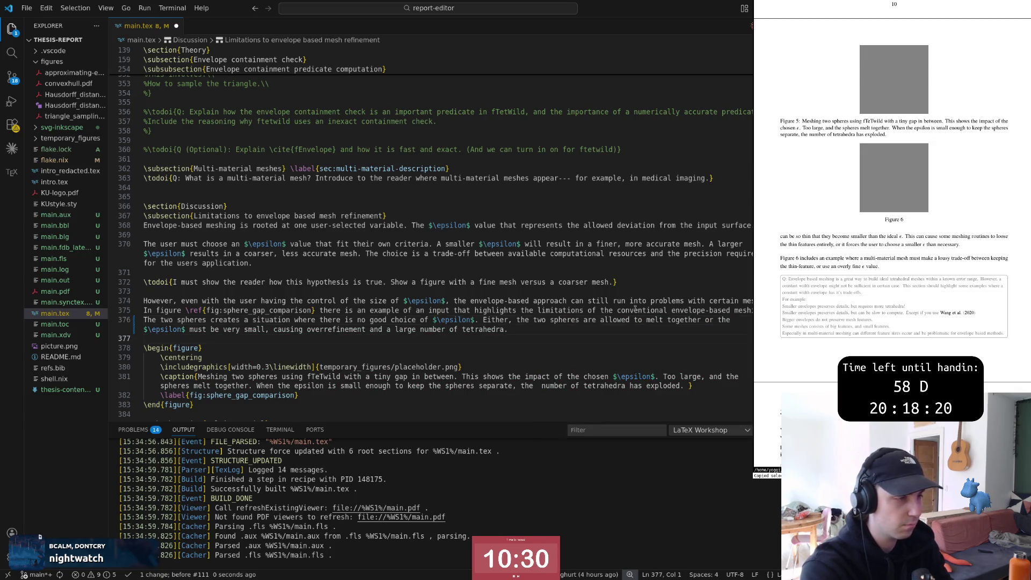
type("a. If the ")
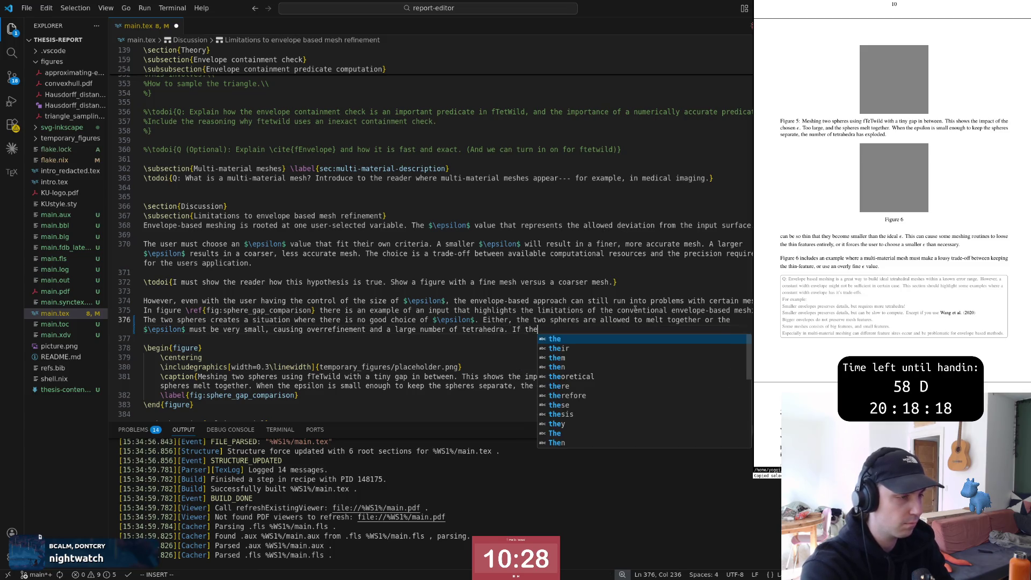
type("$")
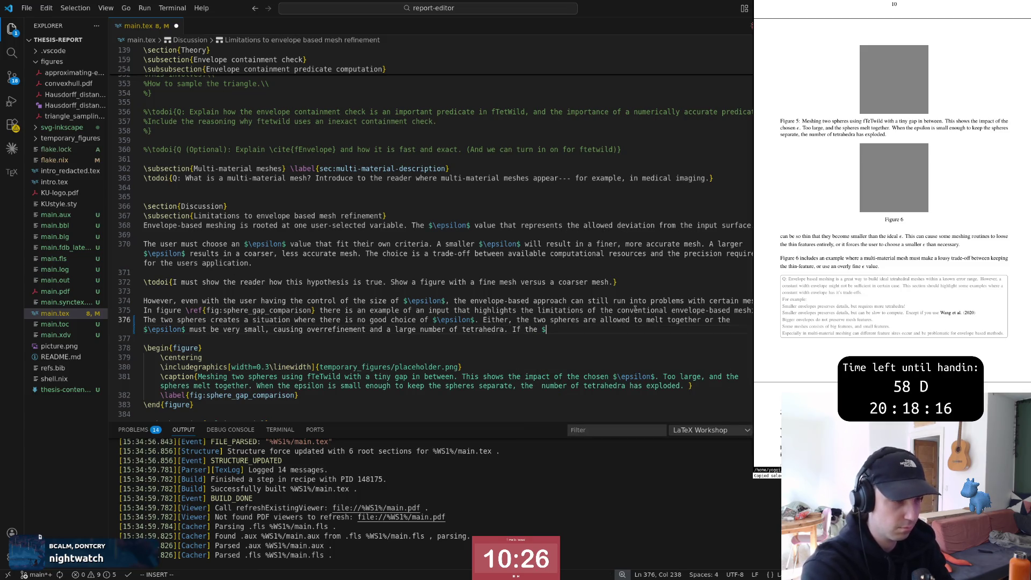
type("\\ep")
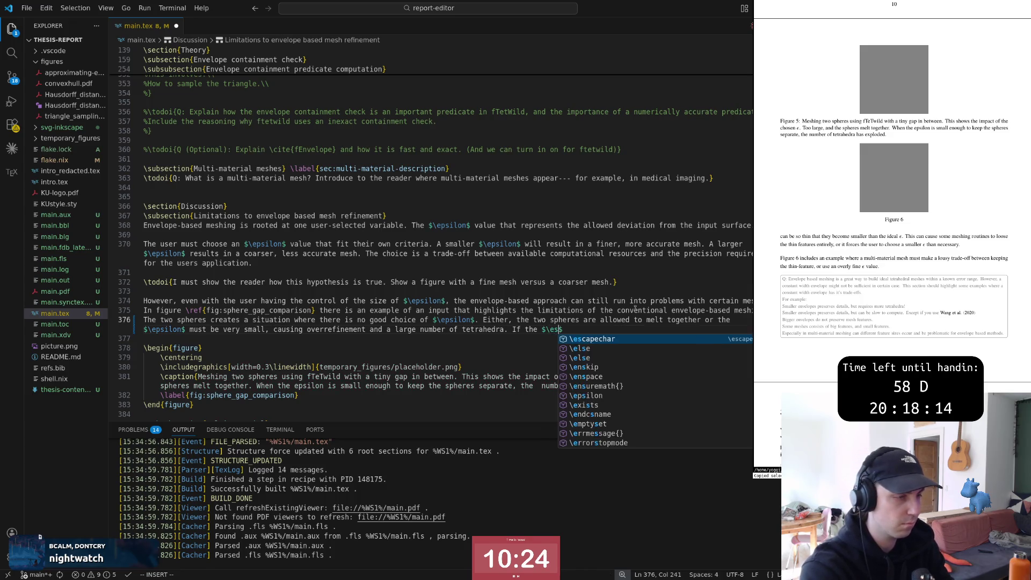
type("silon$")
Step: Append the sentence that a too-large $\epsilon$ makes one sphere's envelope collide with the other, welding tetrahedra across the two spheres
key("Escape")
type("ichosen")
key("End")
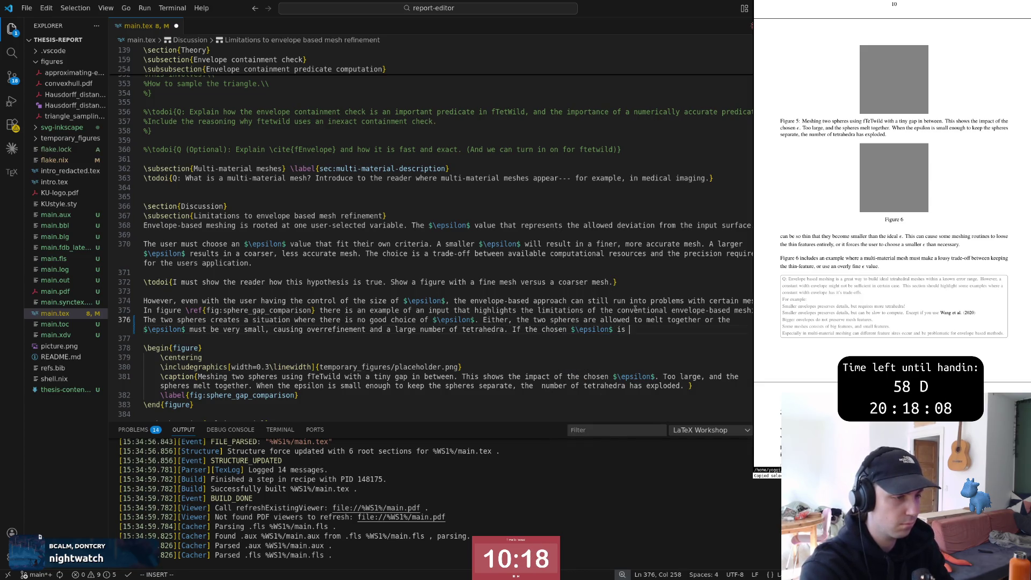
type("too large, th")
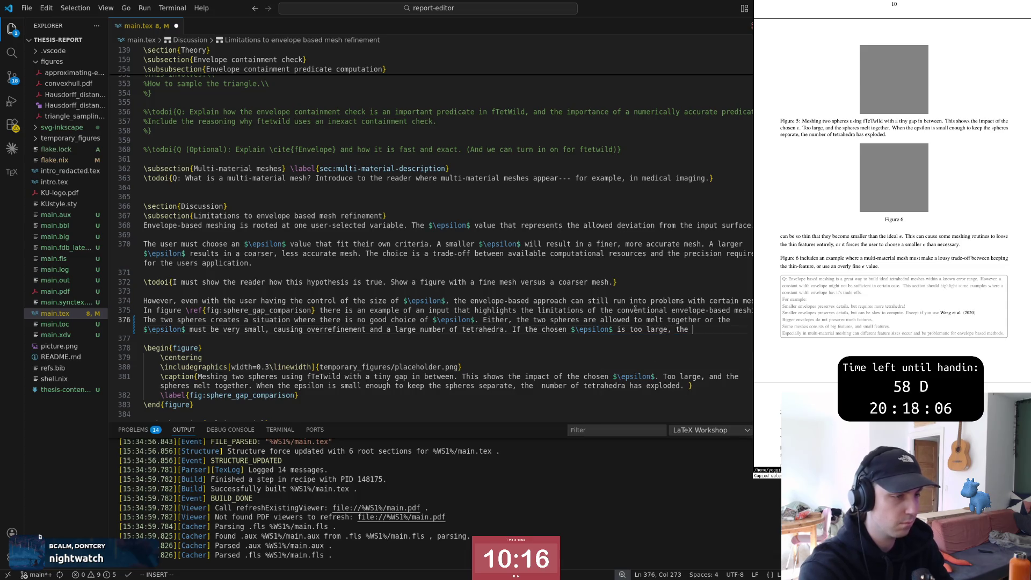
type("envelop")
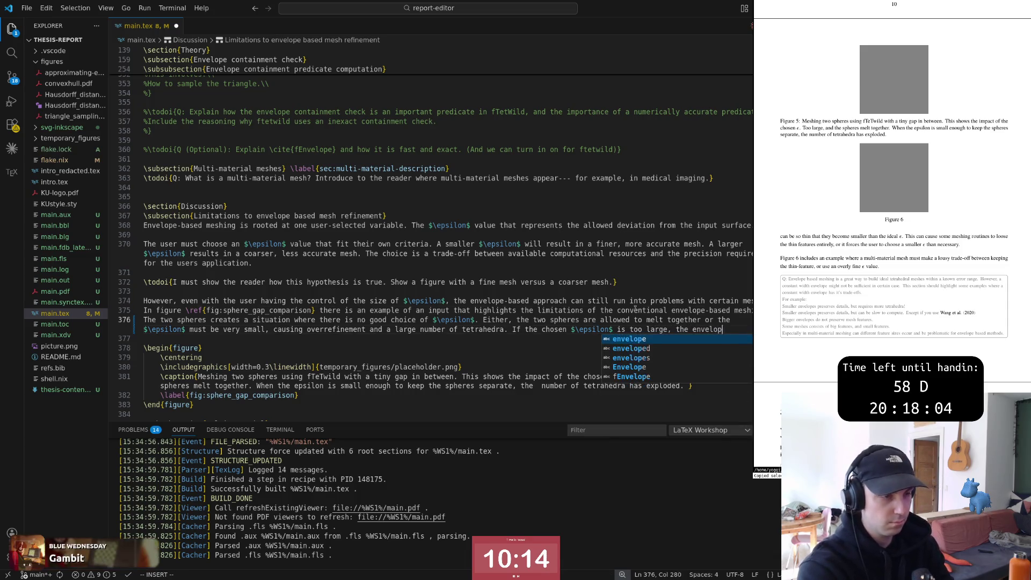
type("e of one sphere colides")
key("Escape")
type("b")
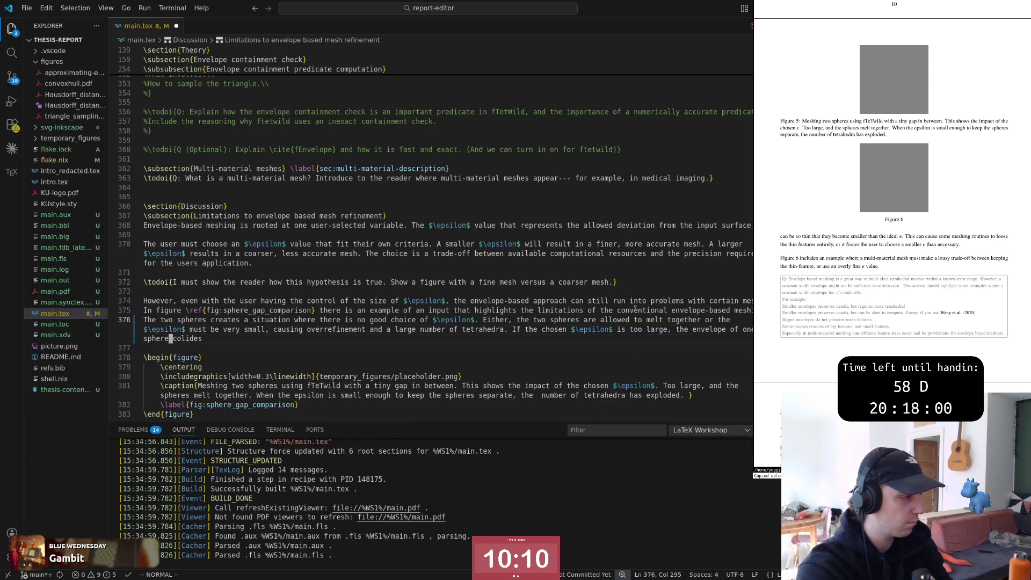
type("il")
key("Escape")
type("A with the other, allowing tetrahedra to weld together across the ")
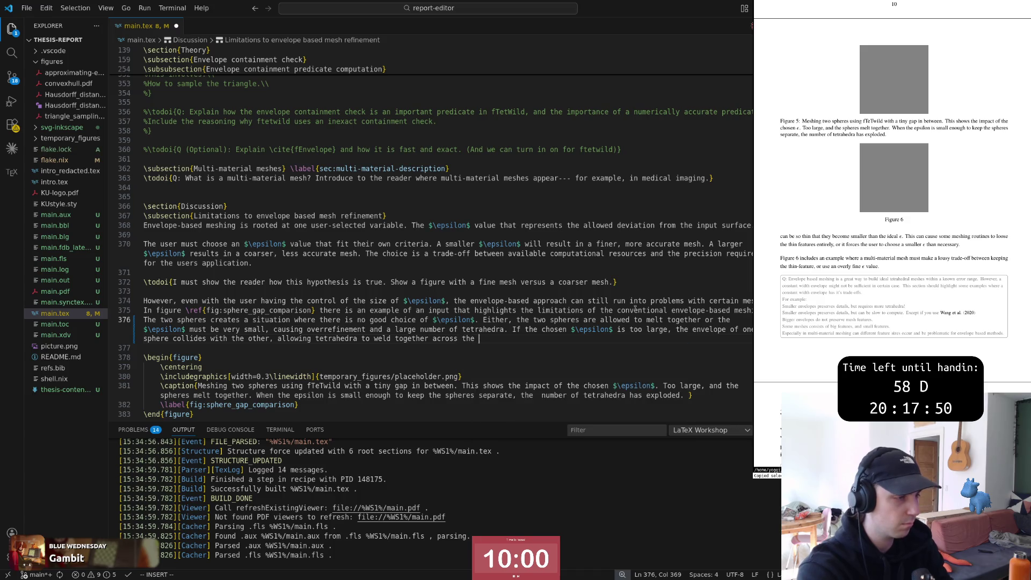
type("two spheres.")
key("Escape")
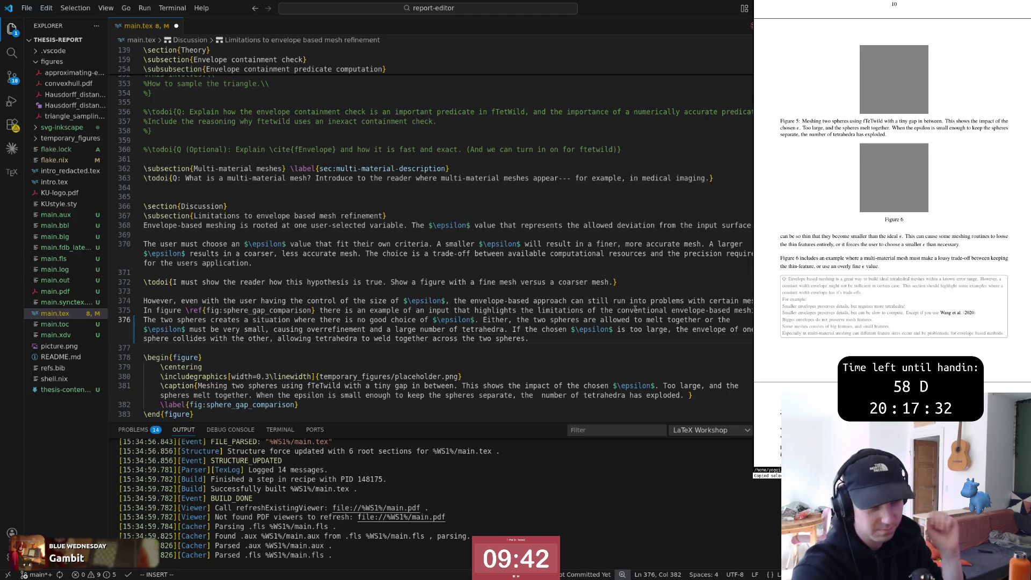
key("Escape")
type("a W")
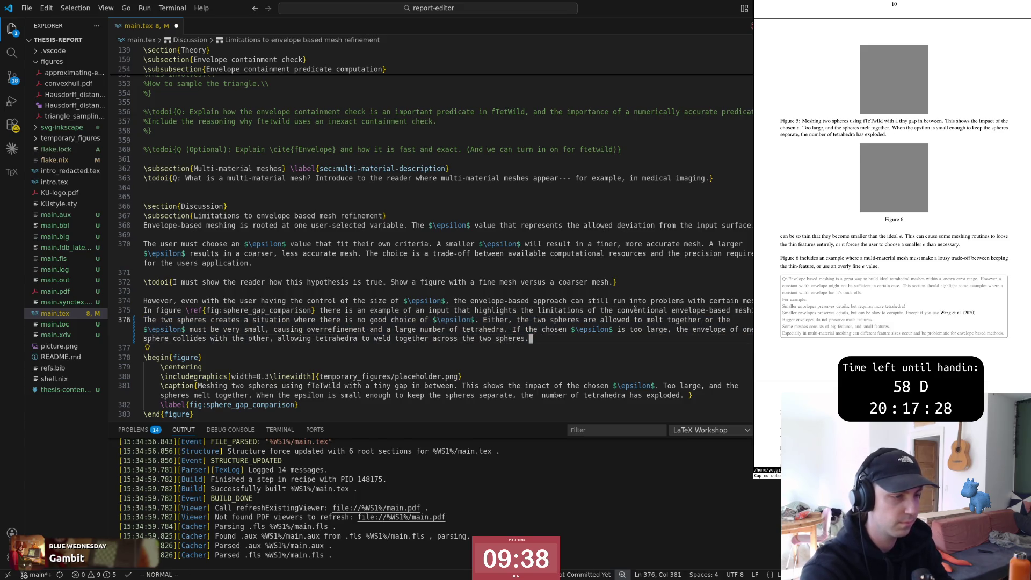
type("kjA")
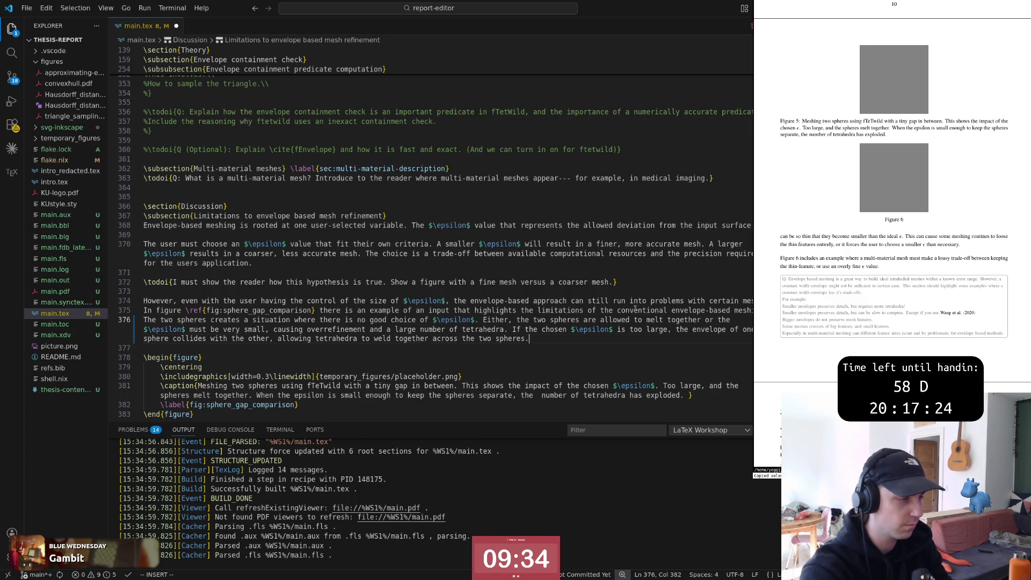
key("Escape")
type("ciw")
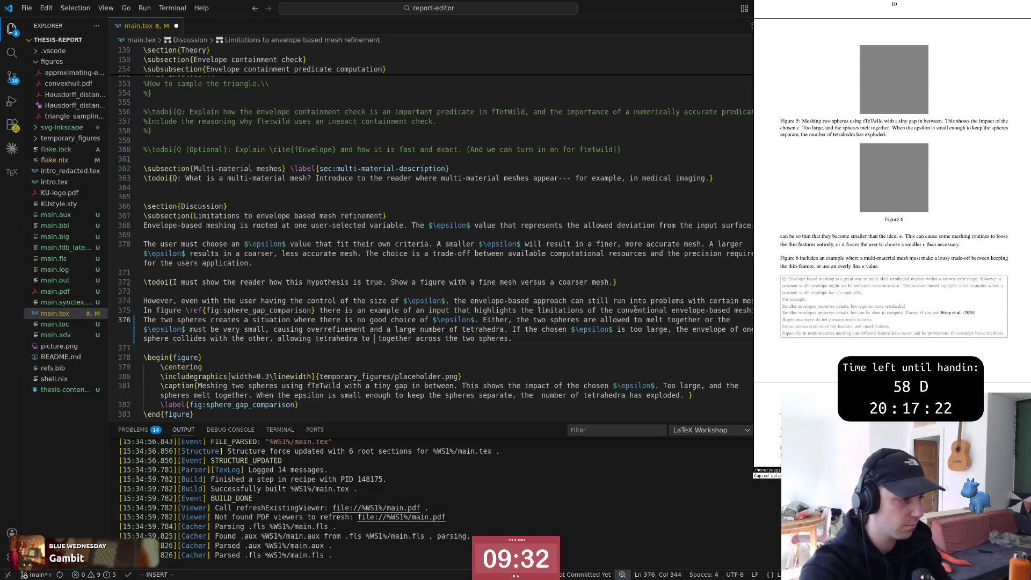
type("merge")
key("Escape")
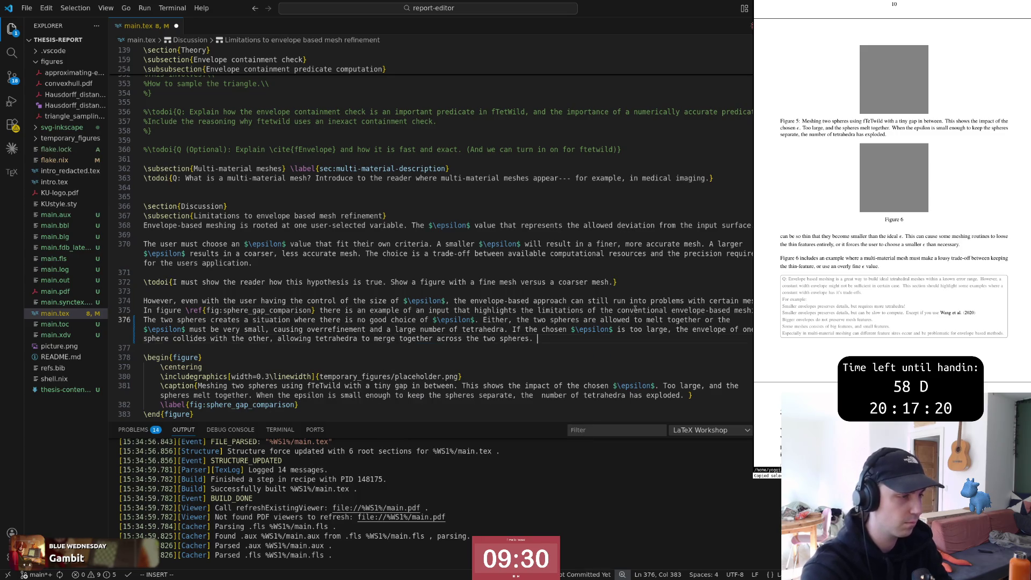
key("c")
key("i")
key("w")
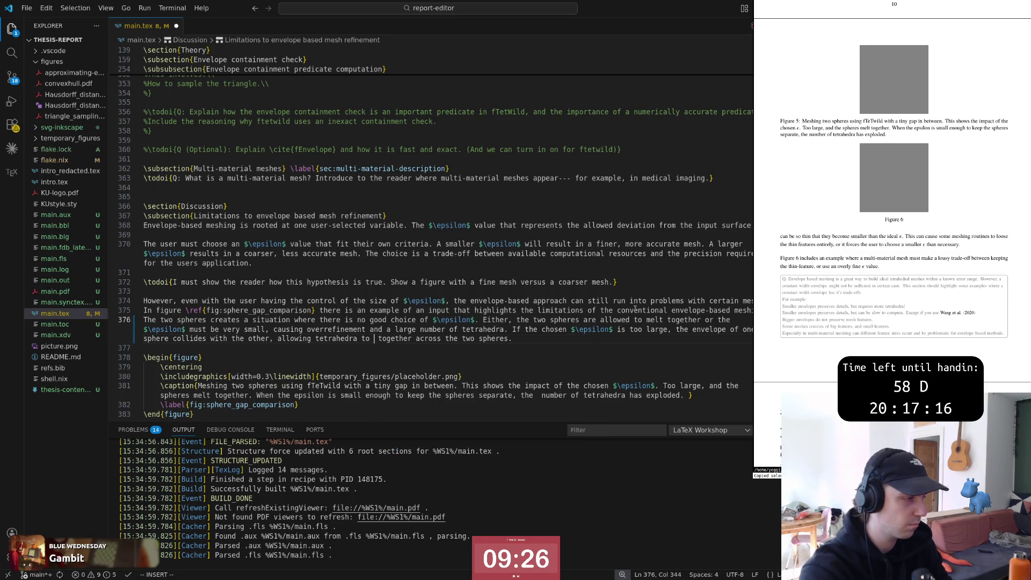
type("weld")
key("Escape")
key("shift+a")
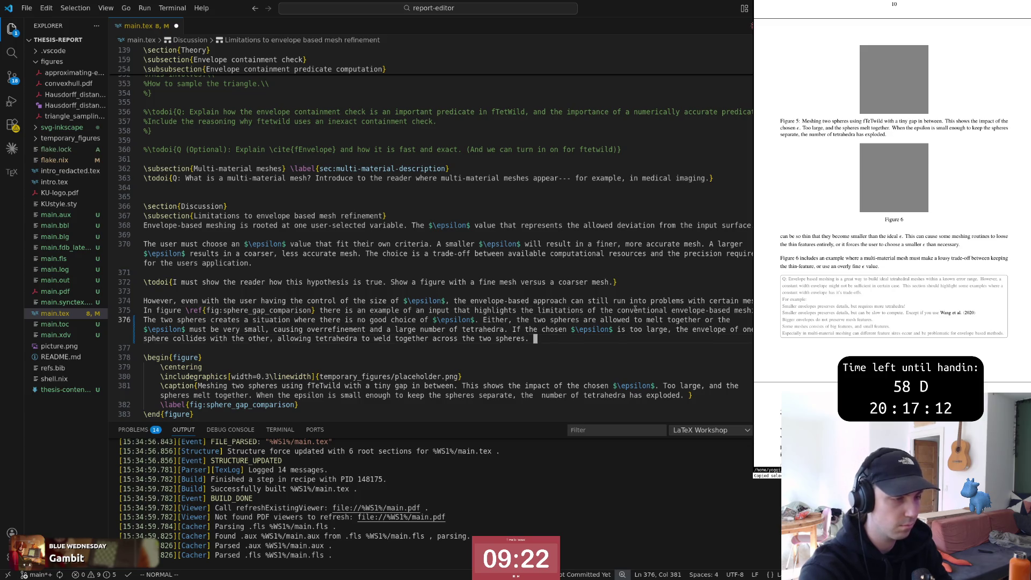
type("This ")
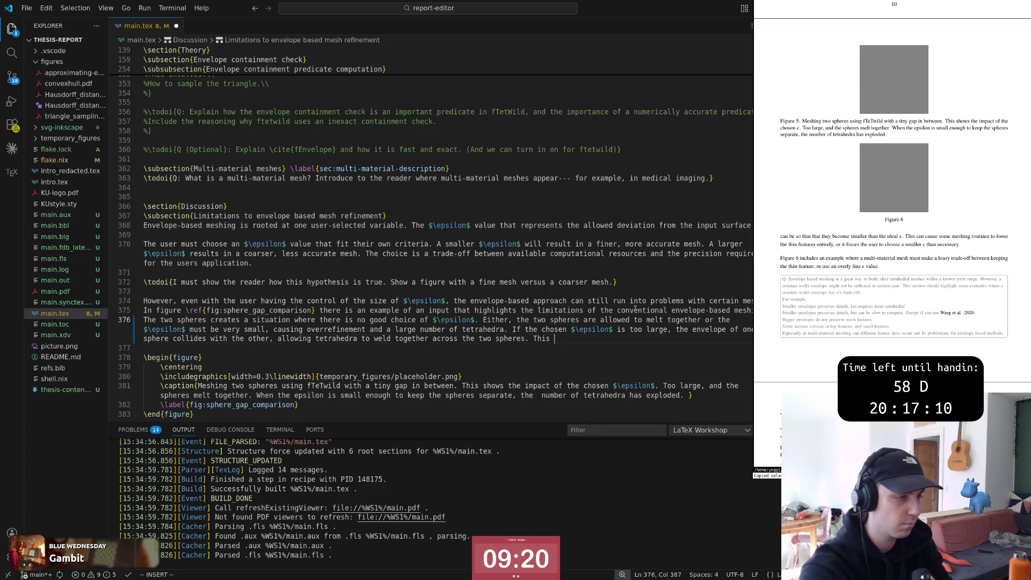
type("forces the user to ")
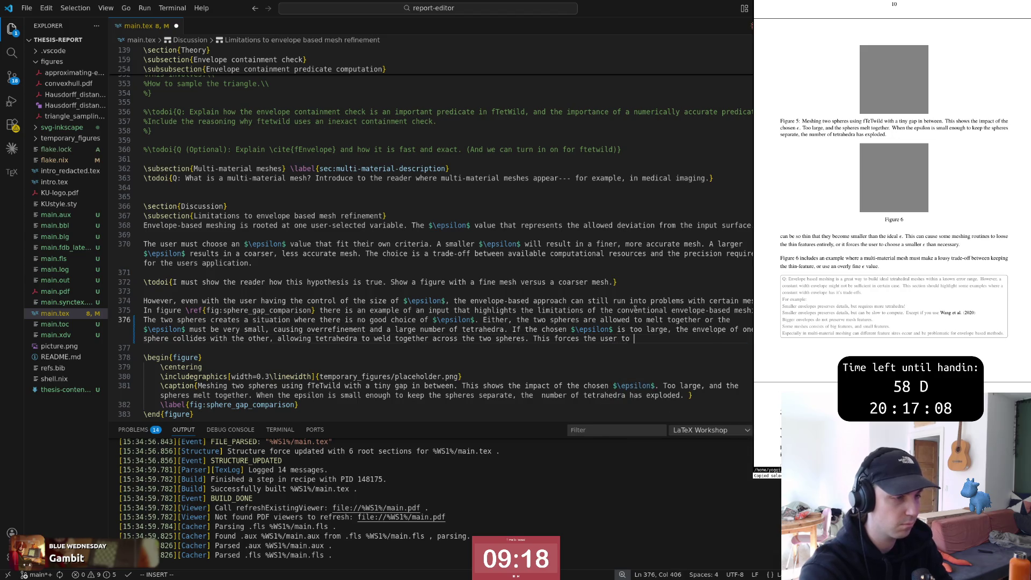
type("decrease the ")
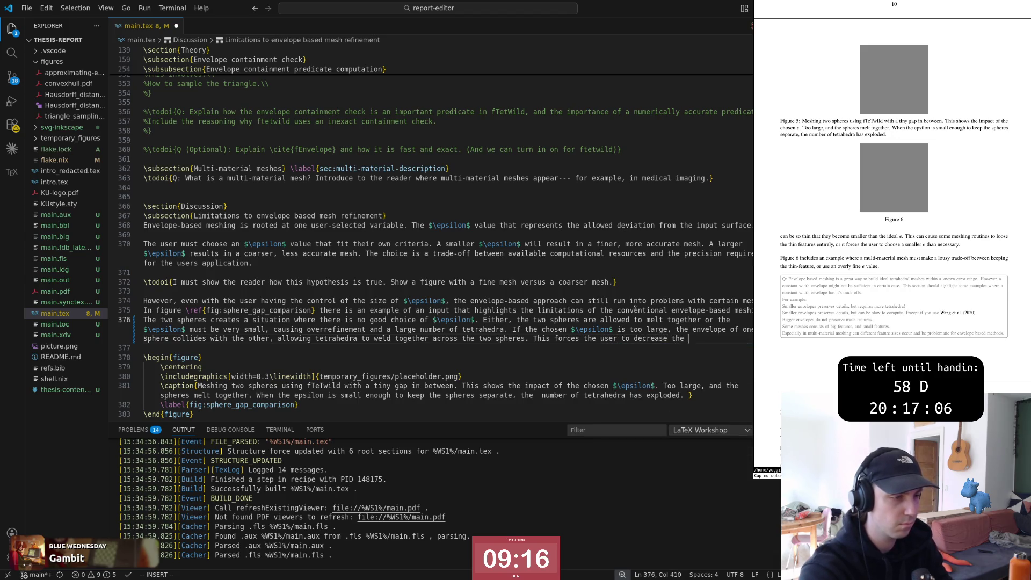
type("i")
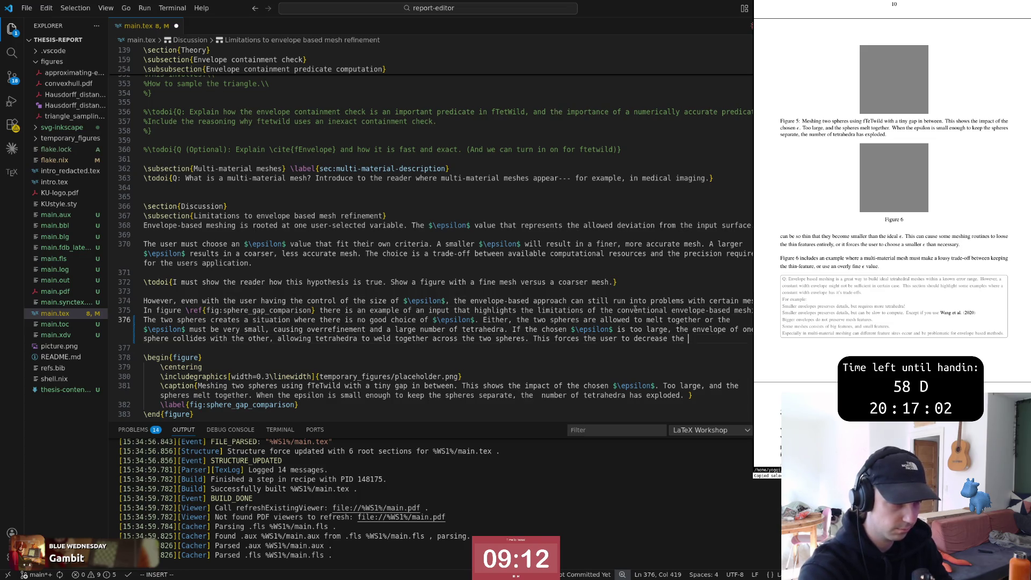
type("$\\eps")
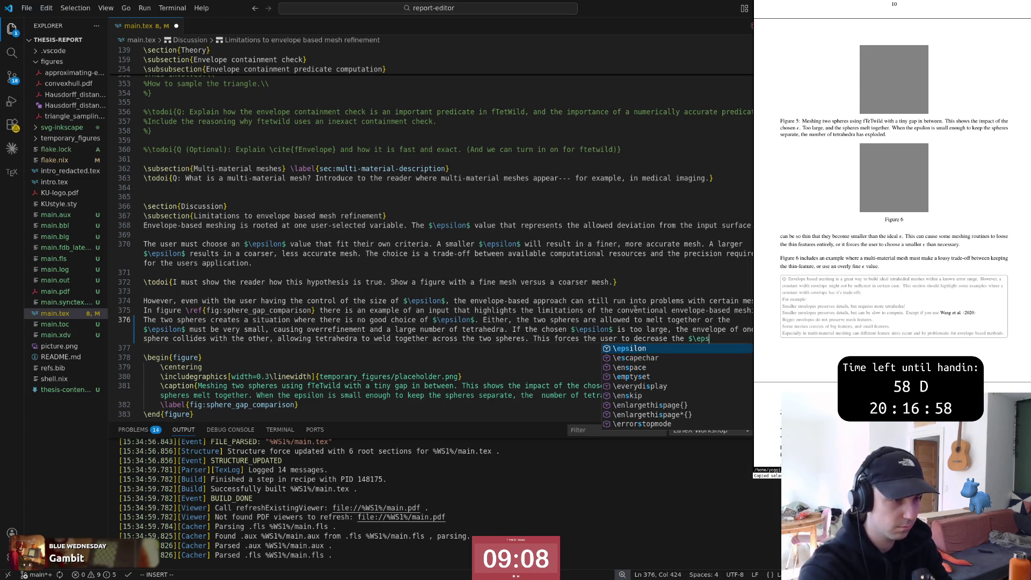
type("ilon$")
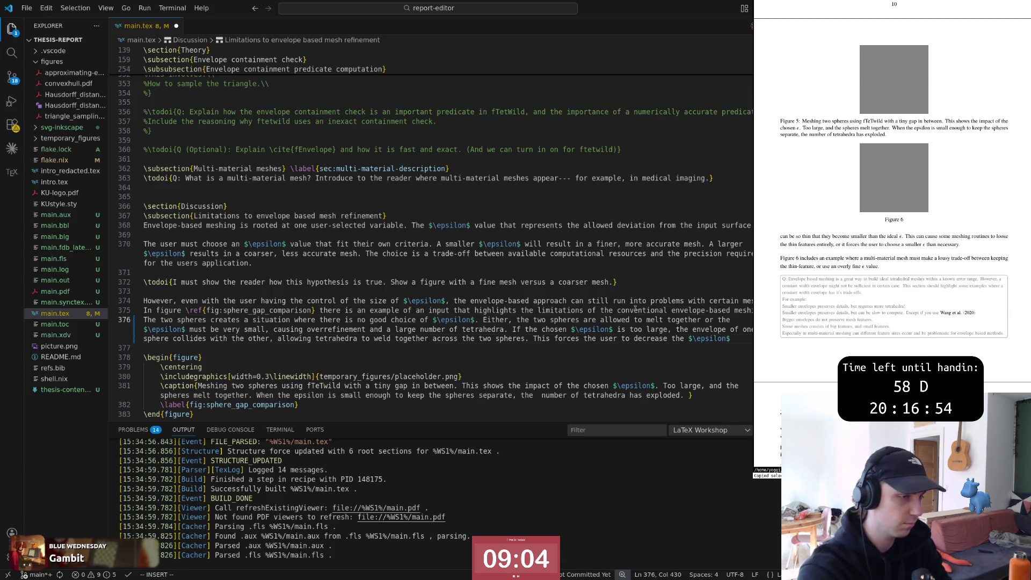
type("the")
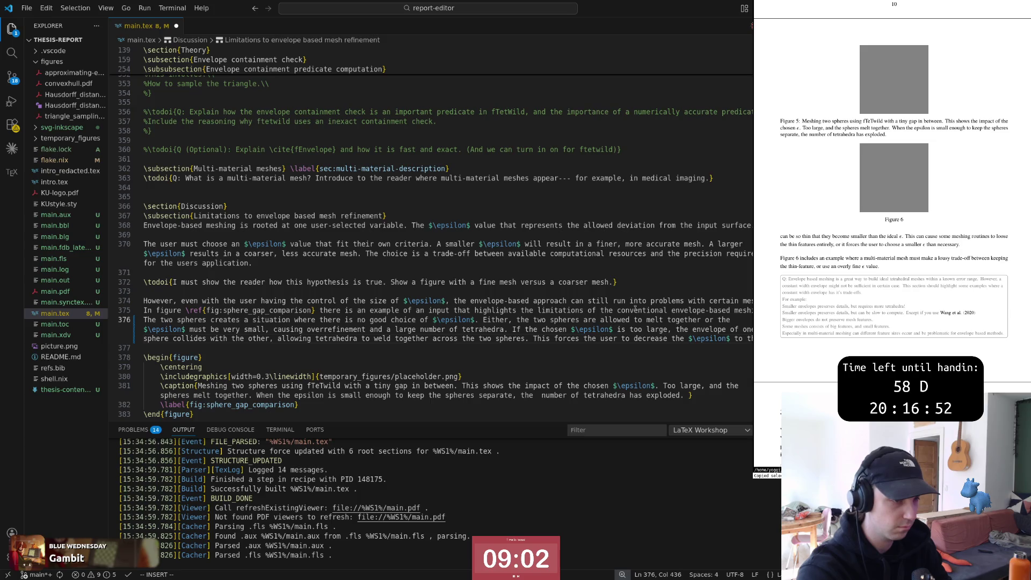
type("unti")
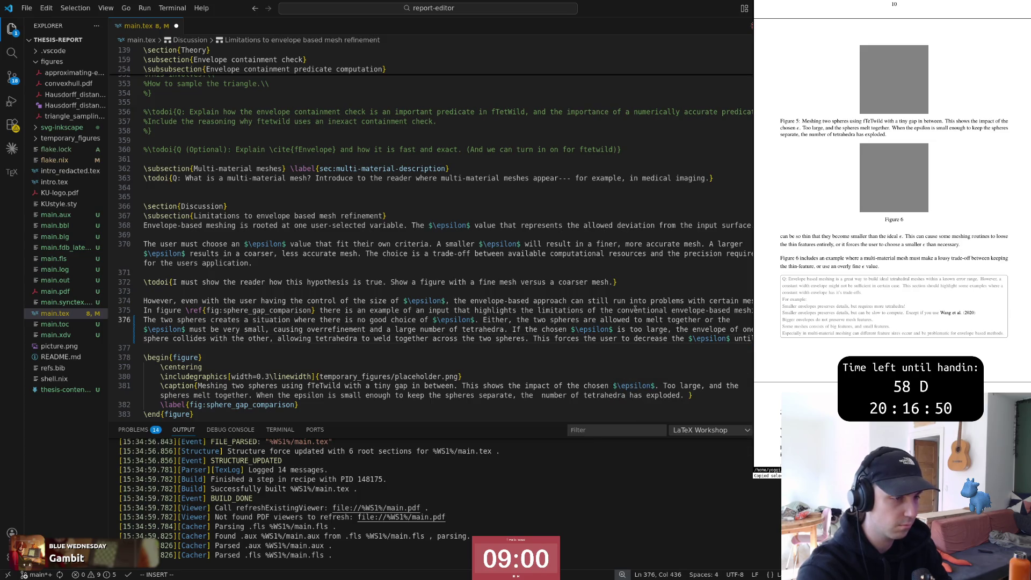
type("l the")
Step: Append that the user must decrease $\epsilon$ until the spheres are kept separate, which introduces another issue: the small $\epsilon$..
key("Escape")
type("k")
type("Aspheres are ")
type("kept separate, ")
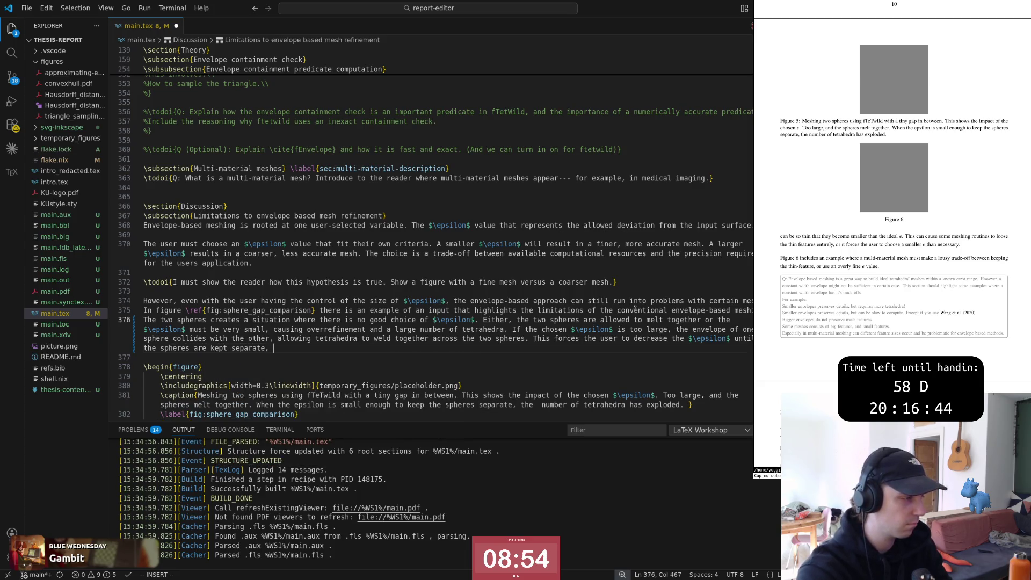
key("BackSpace")
key("BackSpace")
type(". However")
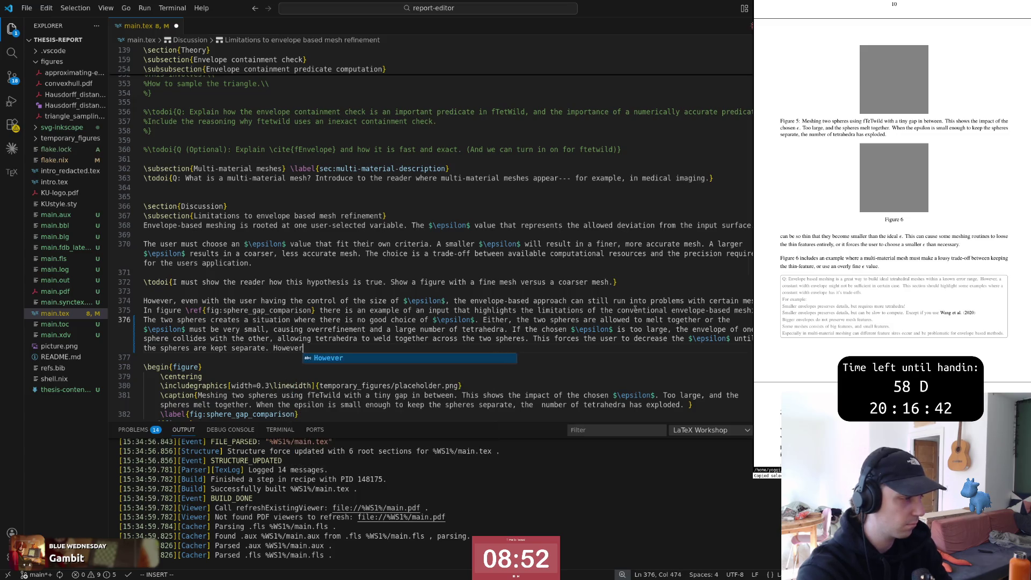
type(", this introduced")
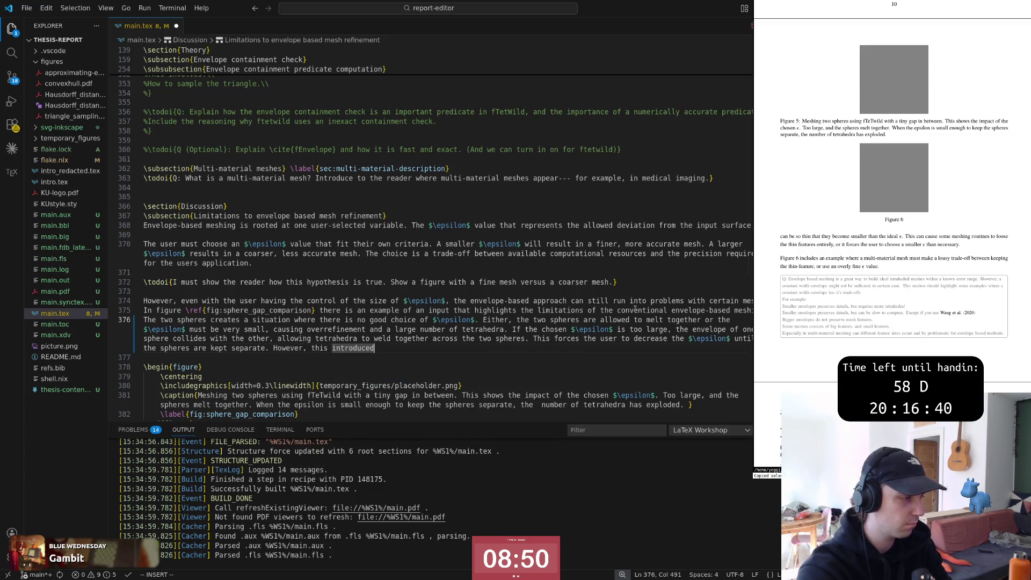
key("BackSpace")
type("s anot")
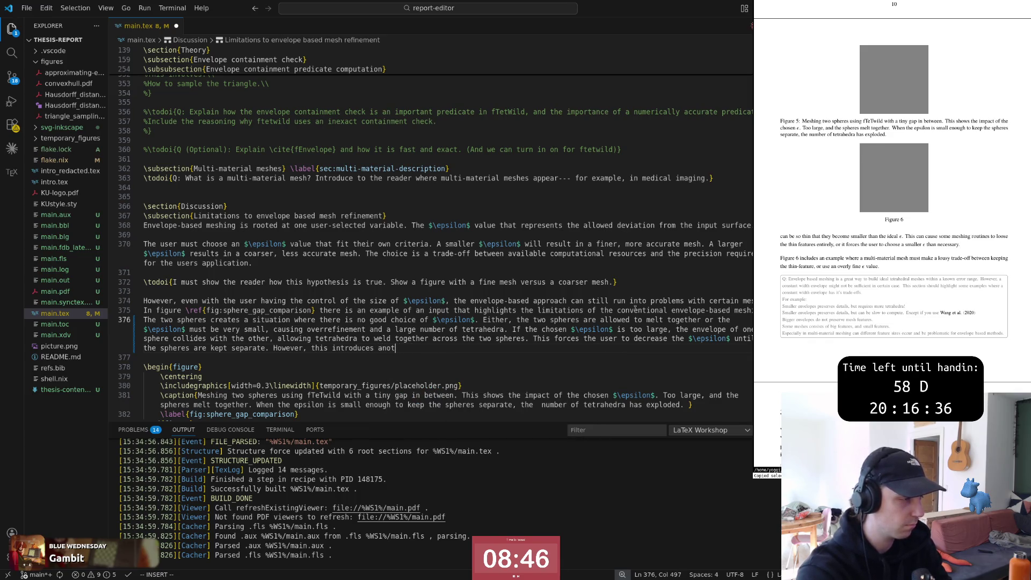
type("her another ")
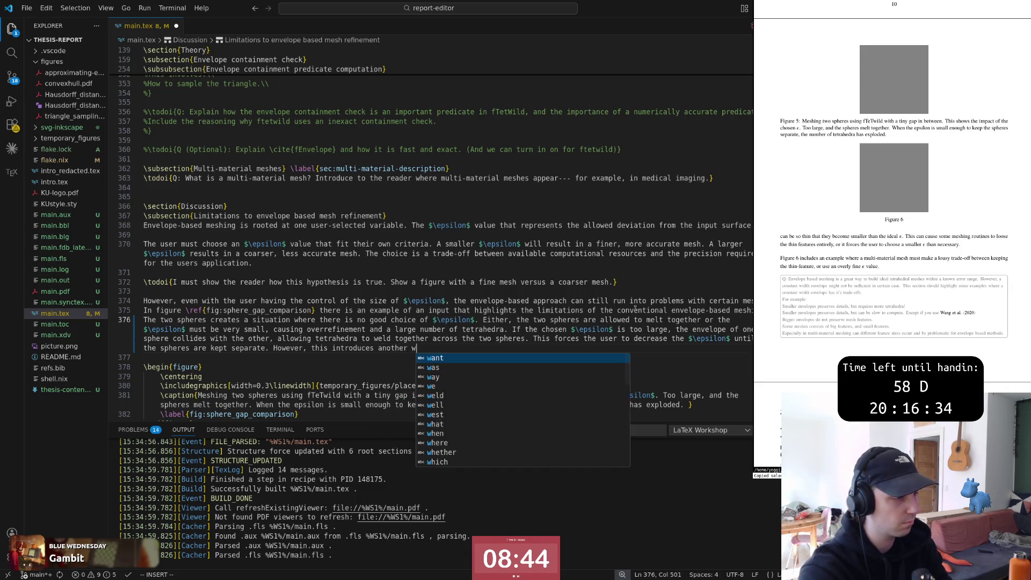
type("is")
type("sue whc")
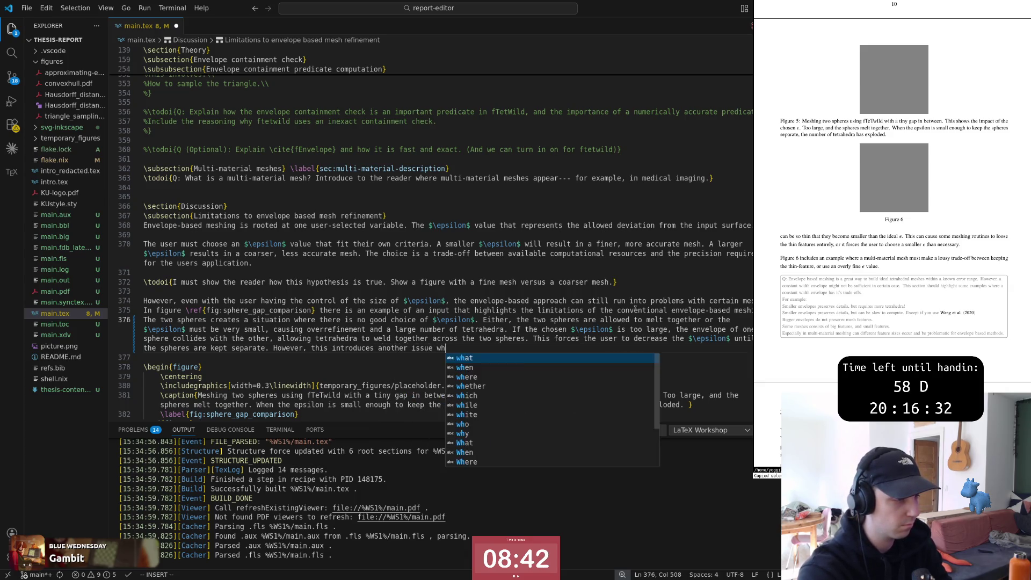
key("Tab")
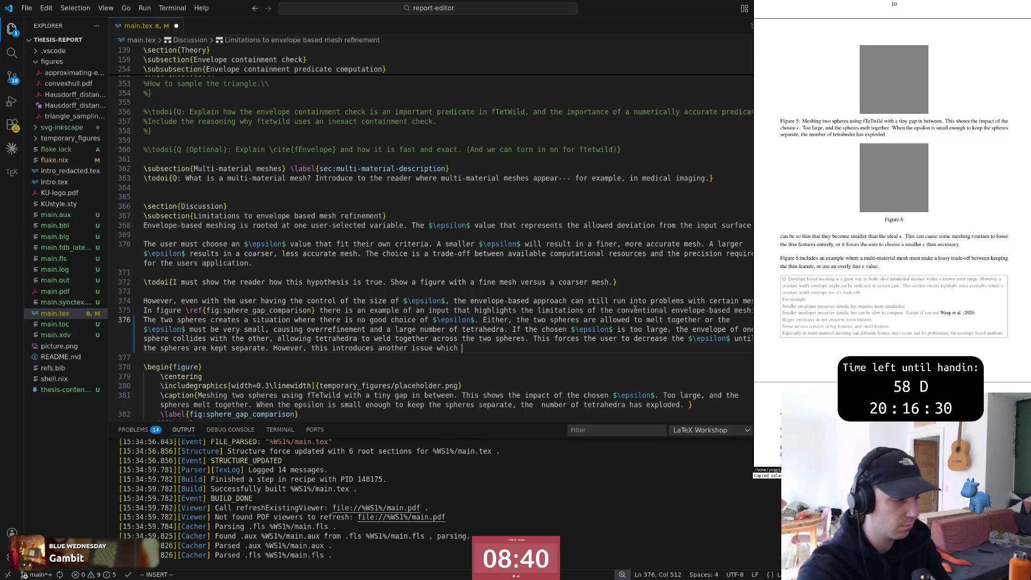
type("is that ")
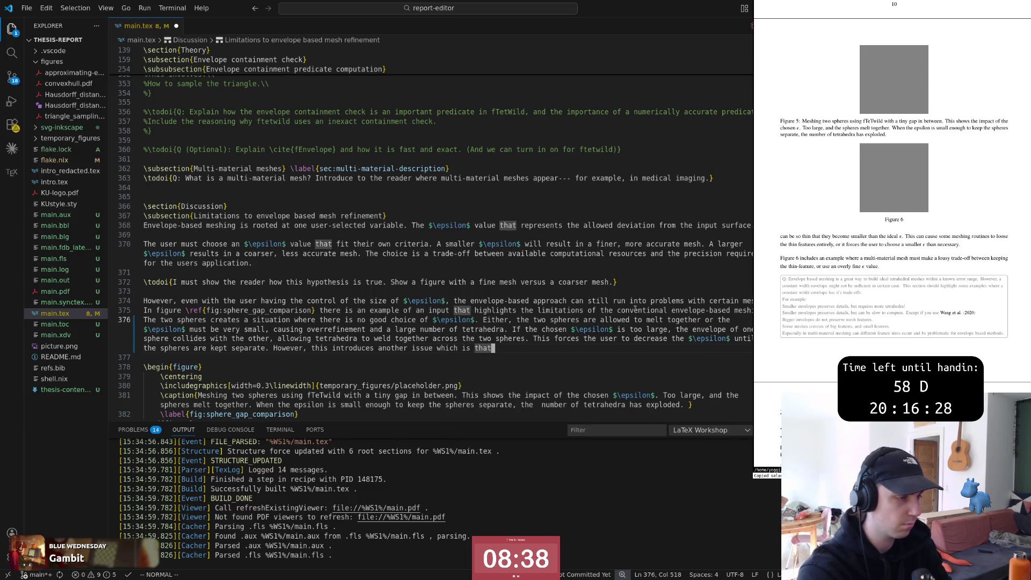
type("wi")
key("Escape")
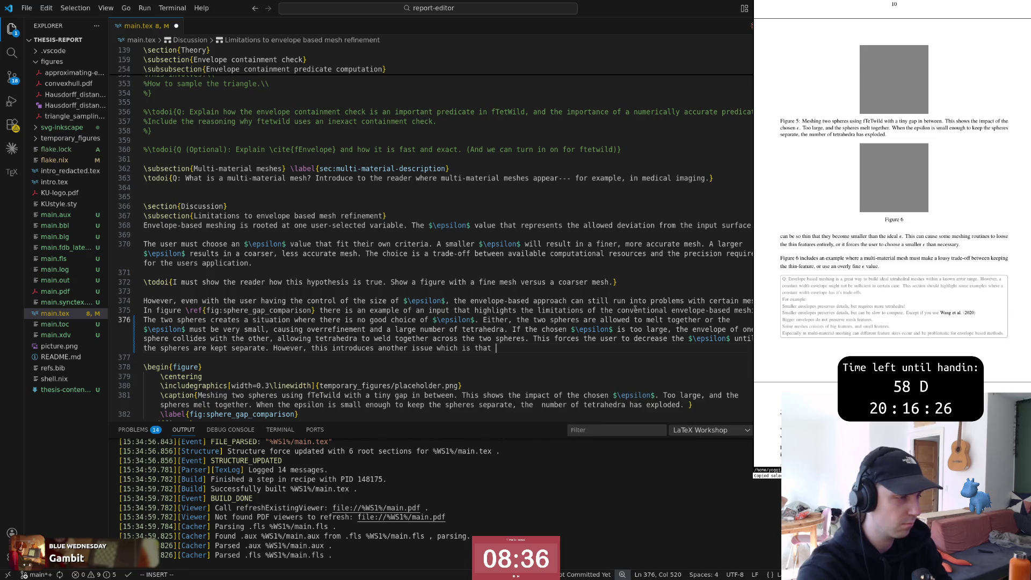
type("the small ")
type("$")
type("\\epsilo")
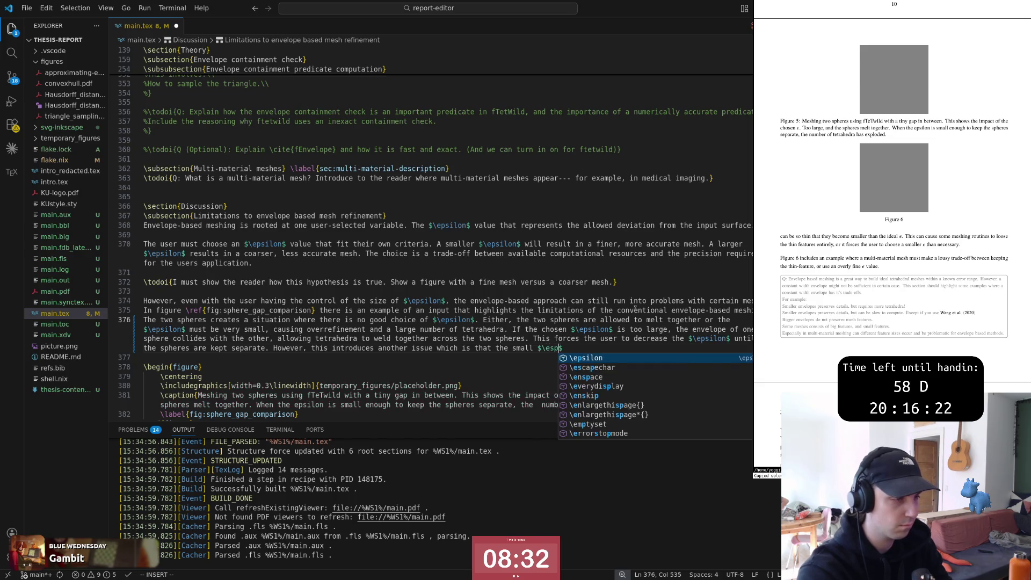
type("n")
key("Escape")
key("Escape")
key("Escape")
key("j")
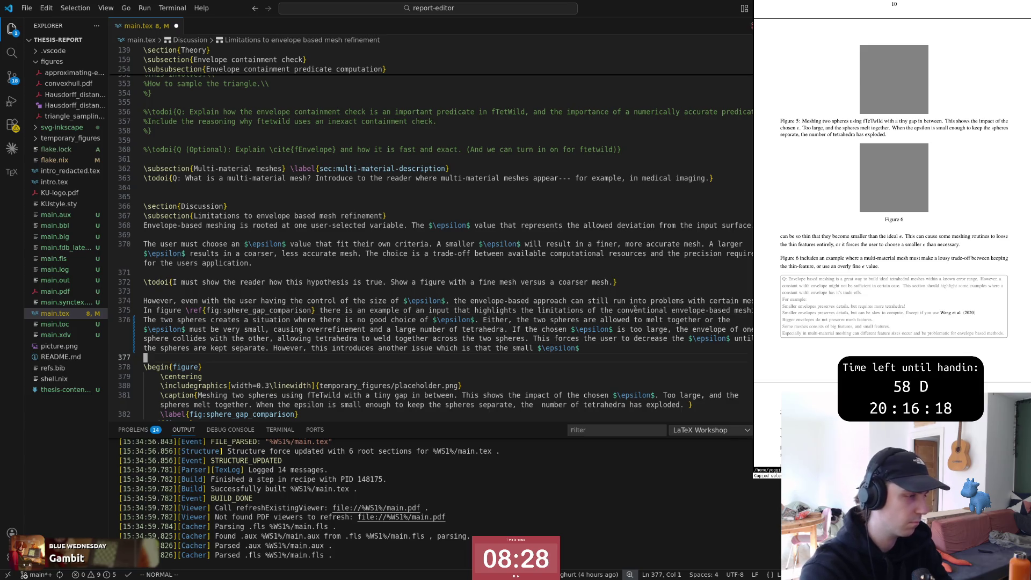
Step: Finish the paragraph: the small epsilon causes a finer mesh to fit the input more exactly
key("j")
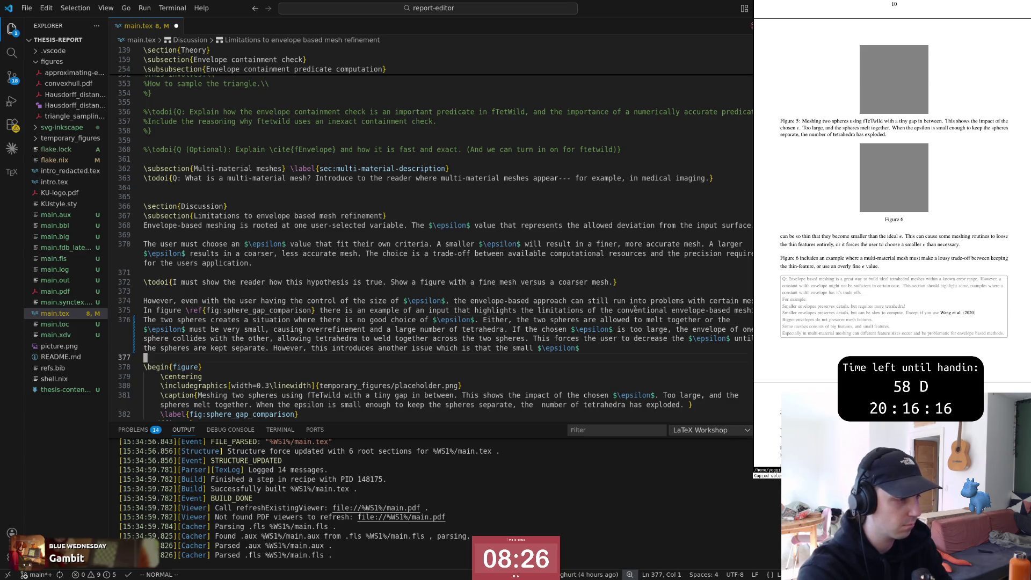
key("k")
key("dollar")
type("a ")
type("A")
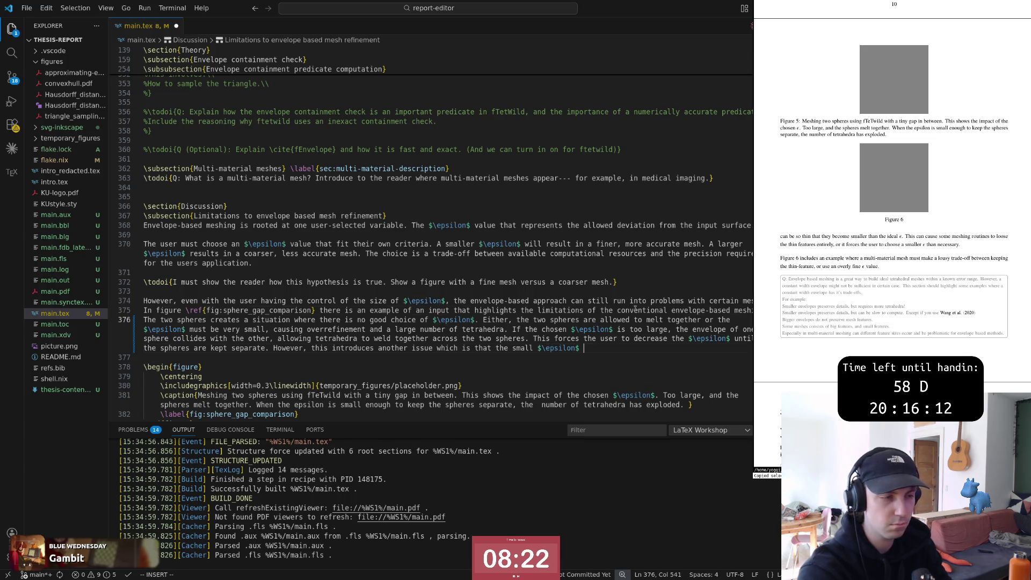
type("will ")
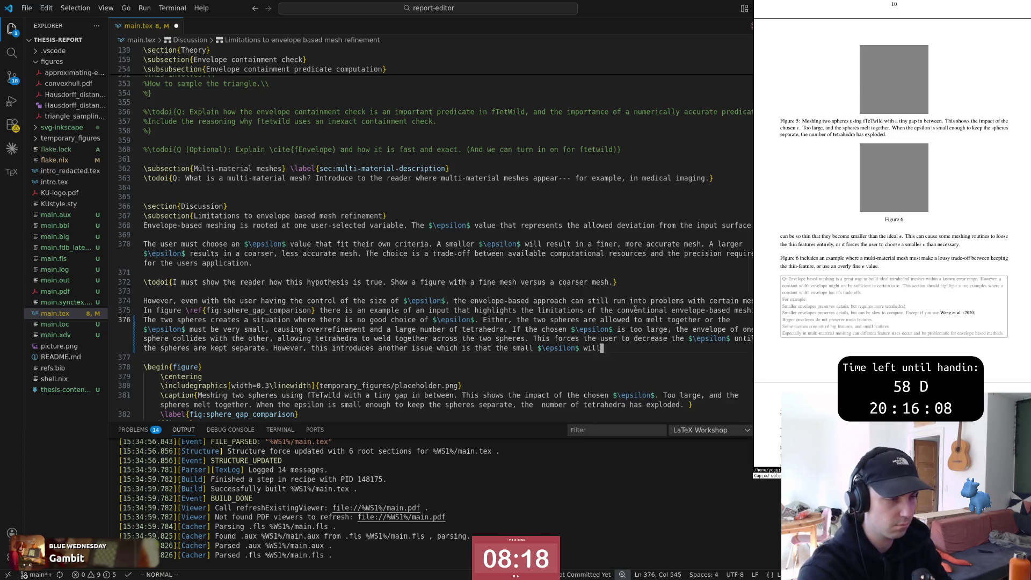
type("ciwcause")
key("Escape")
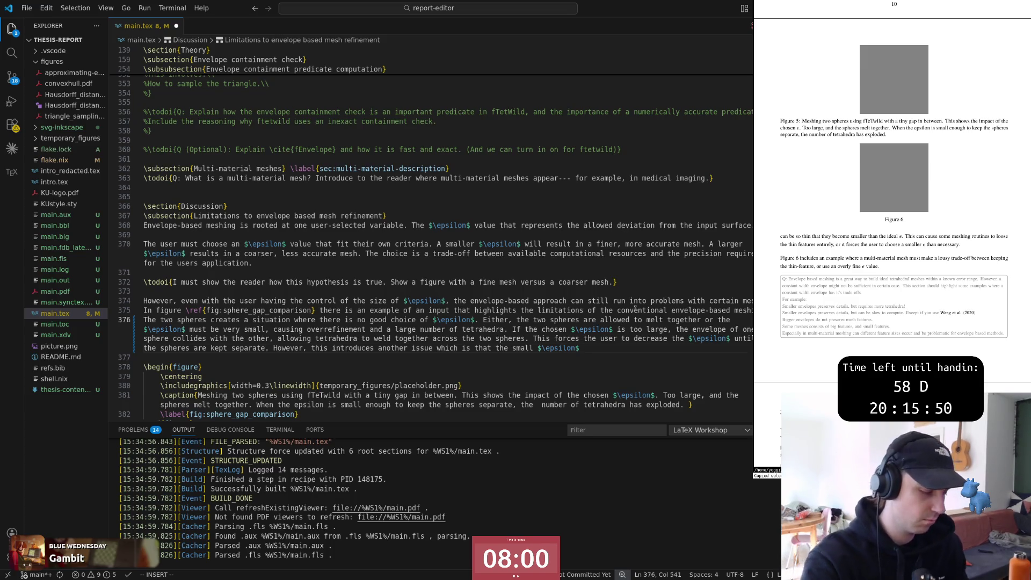
type("will enforce")
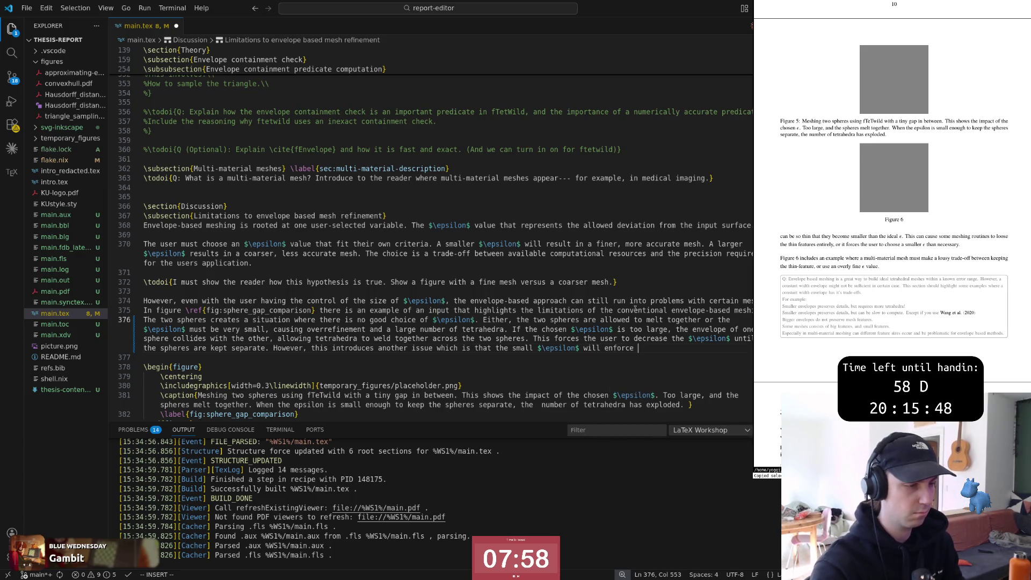
type(" a finer mesh")
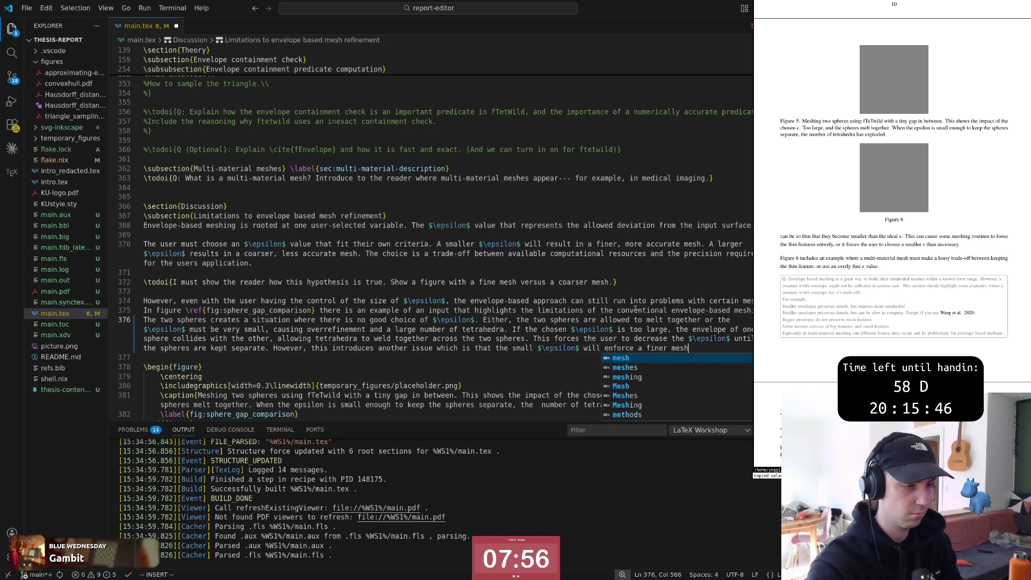
type(" to fit i")
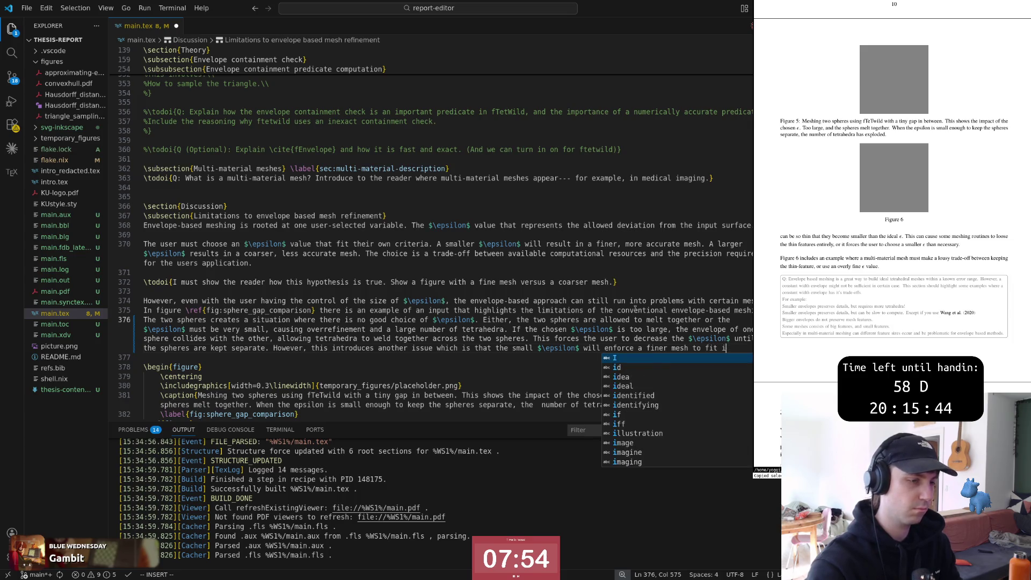
key("BackSpace")
type("the")
type(" inpu")
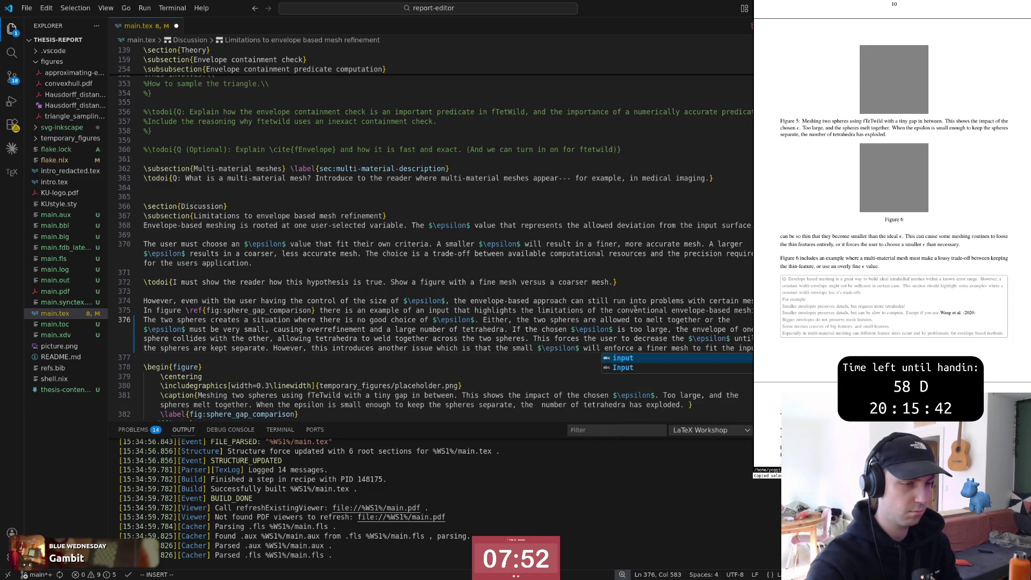
type("t. exacrl")
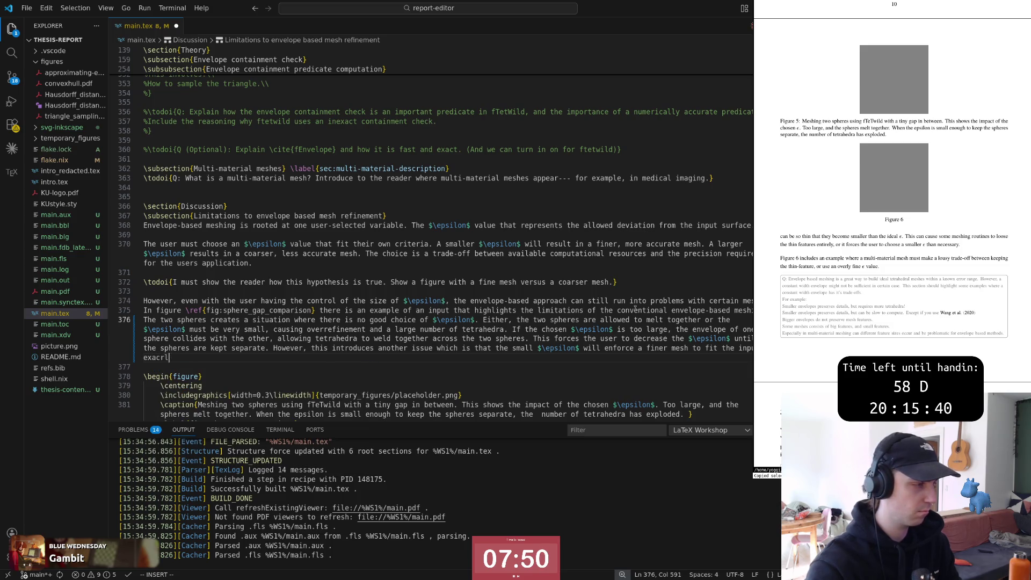
key("BackSpace")
type("more e")
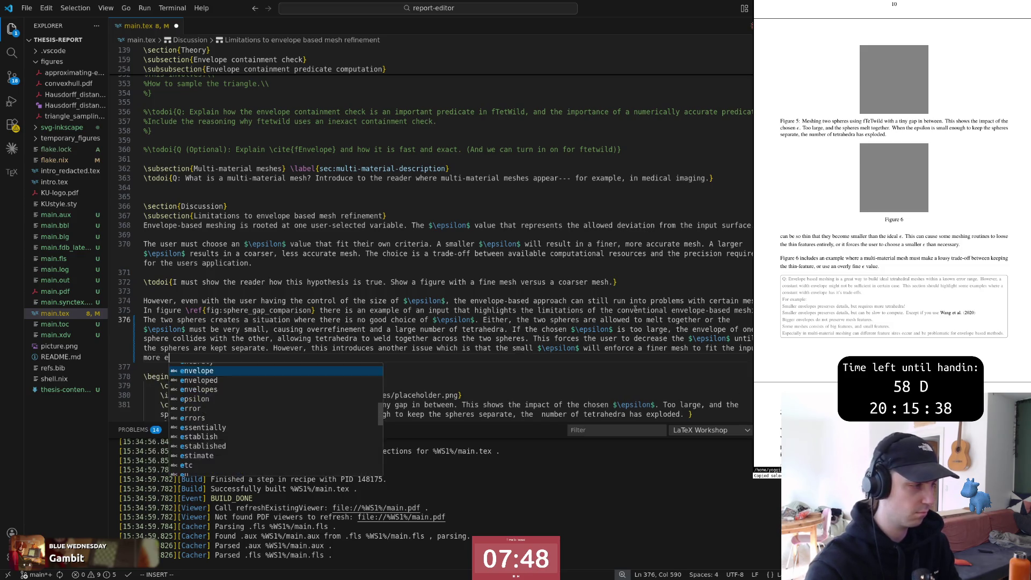
type("xactly.")
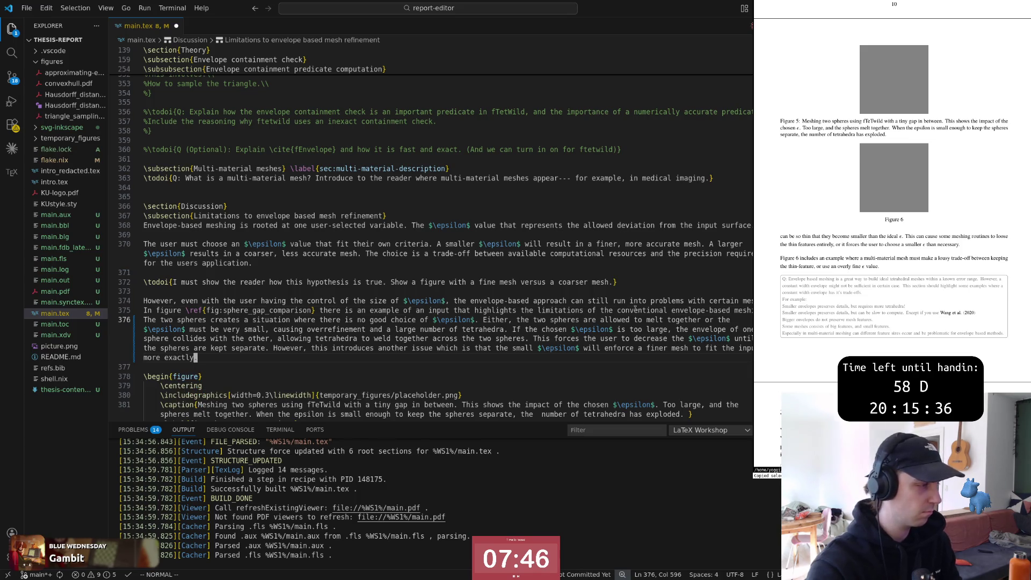
Step: Save main.tex and move down to the Adaptive envelope check subsection
key("Escape")
key("ctrl+s")
key("j")
key("z")
key("z")
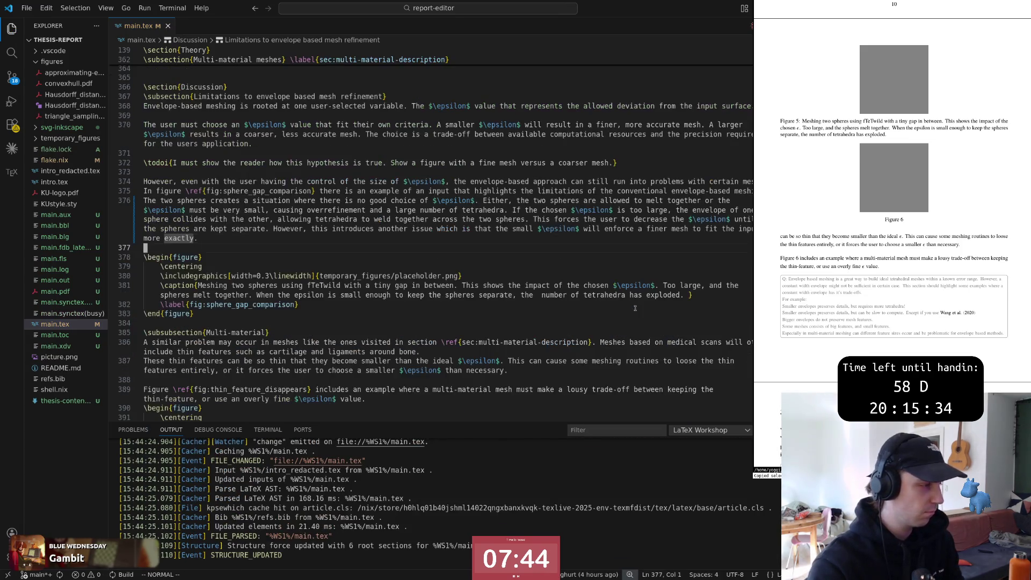
key("ctrl+d")
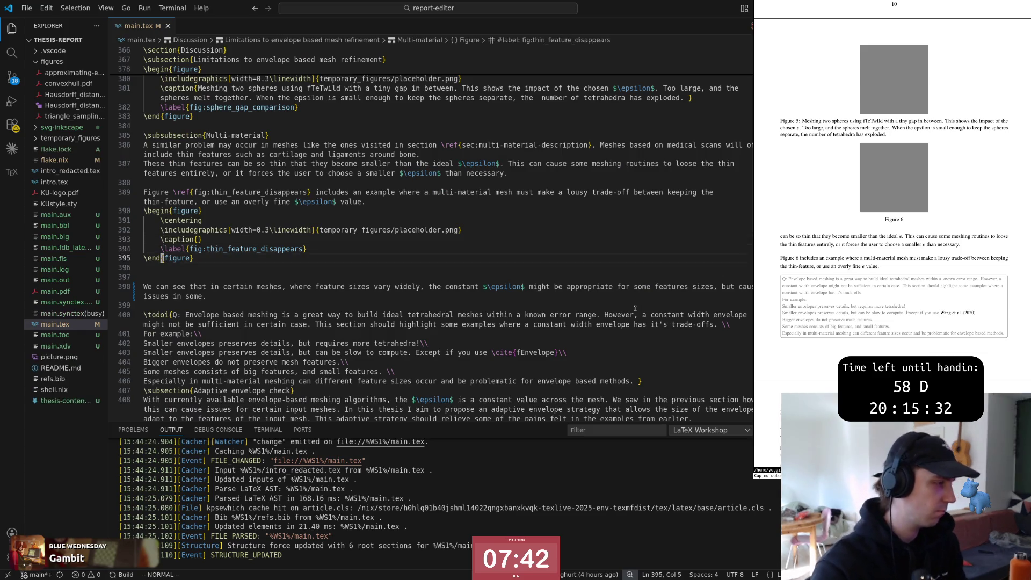
key("ctrl+d")
key("ctrl+d")
key("j")
key("j")
key("j")
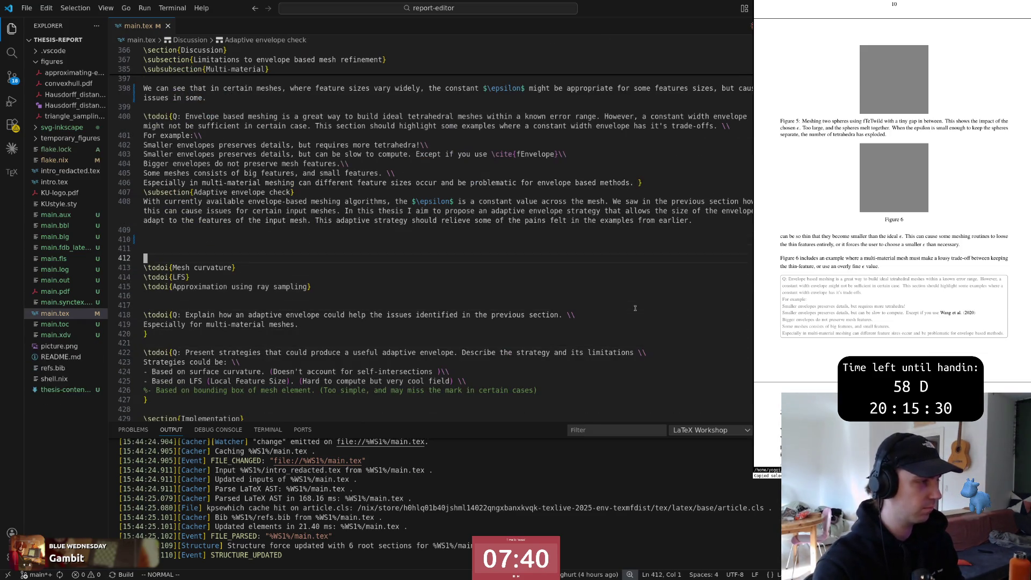
type("oIn the ")
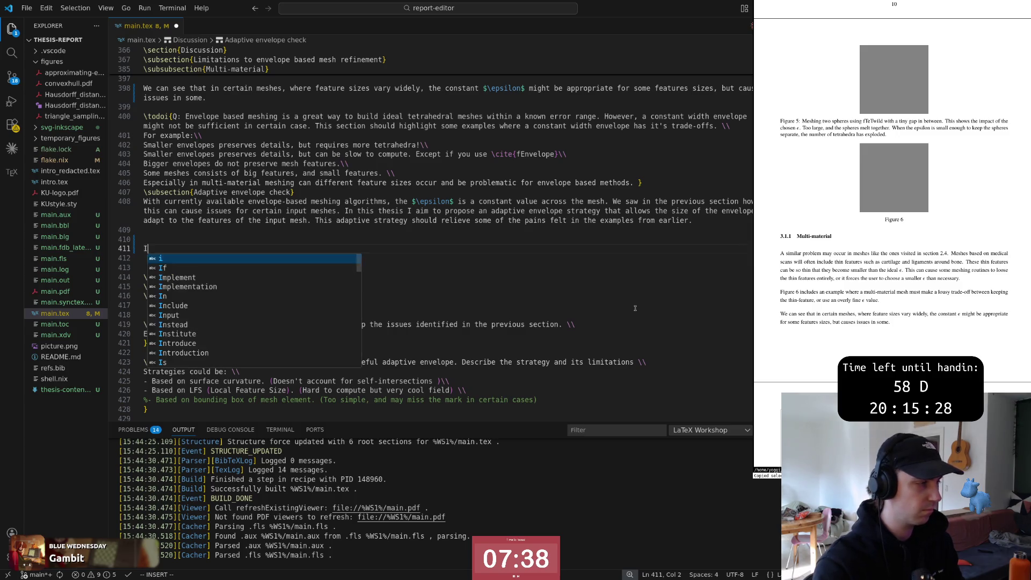
type("example we sa")
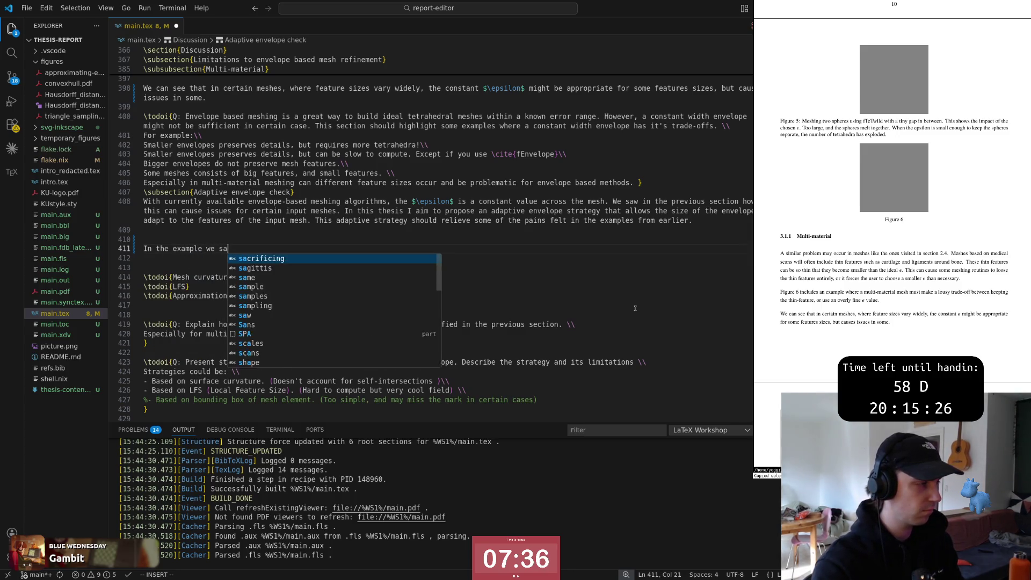
type("w in fig")
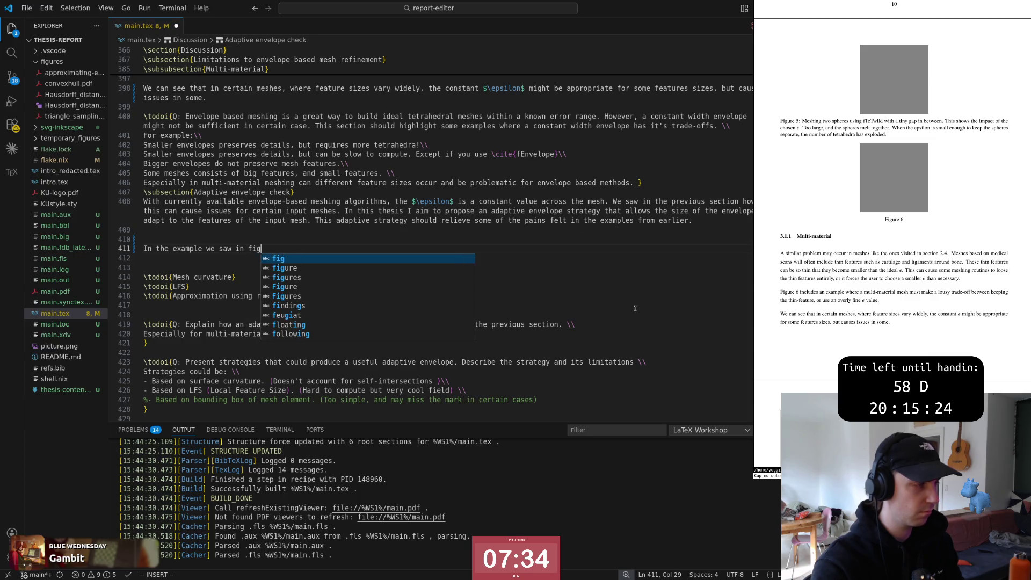
type("ure \\ref")
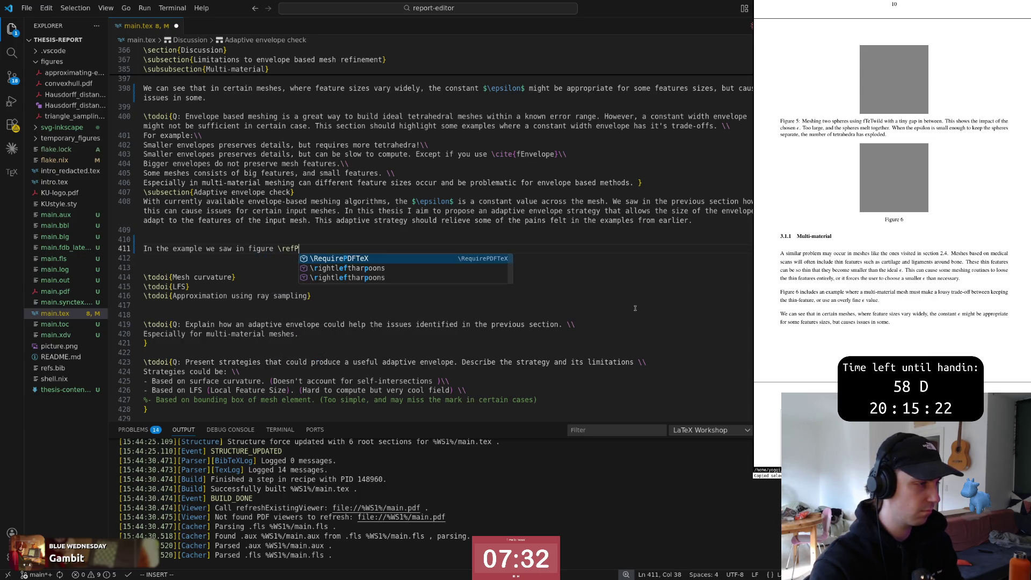
type("{")
type("fig:")
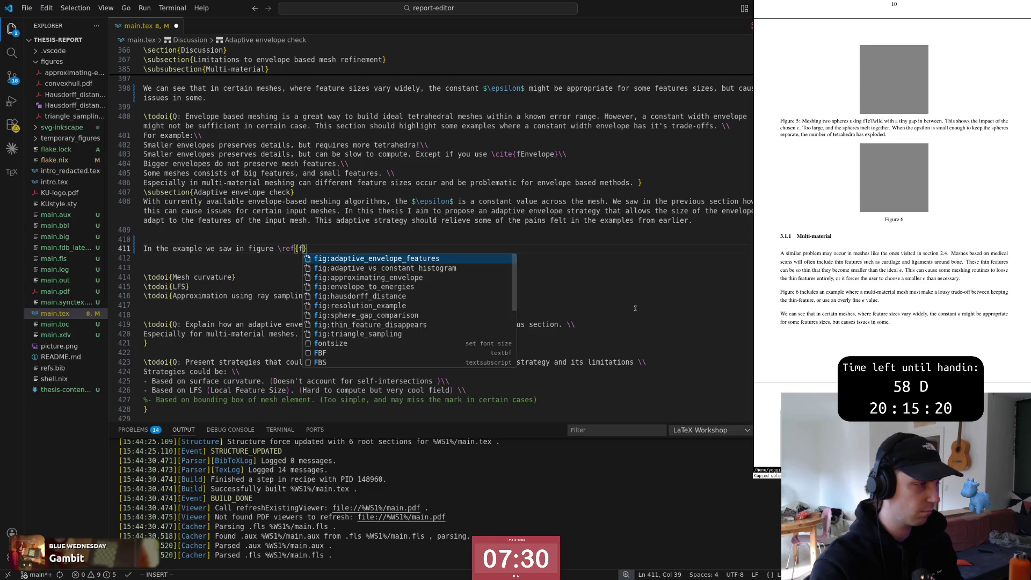
Step: Start a new sentence citing \ref{fig:sphere_gap_comparison}, followed by a comma
key("Down")
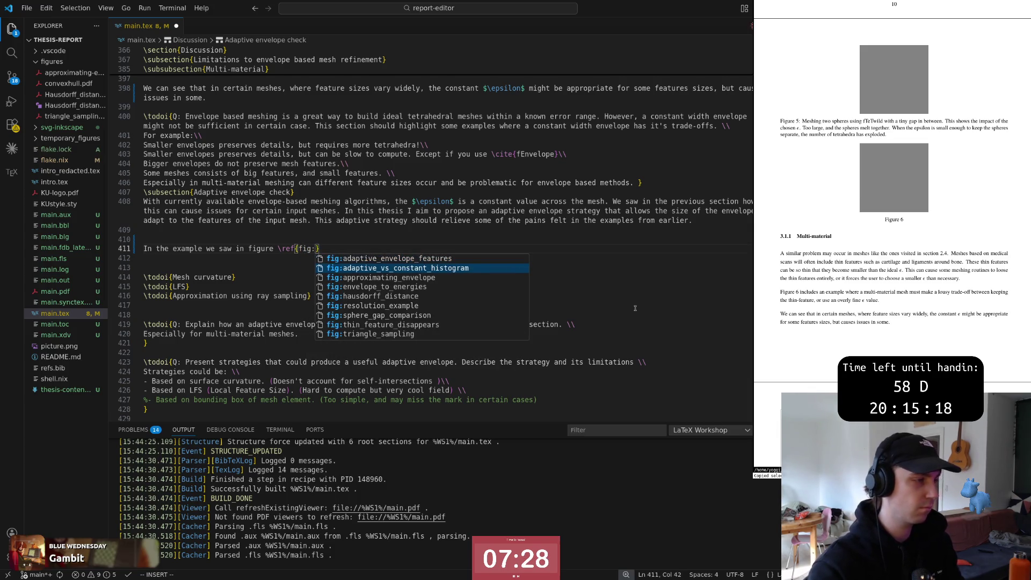
key("Down")
key("Down")
key("Down")
key("Down")
key("Down")
key("Return")
key("Escape")
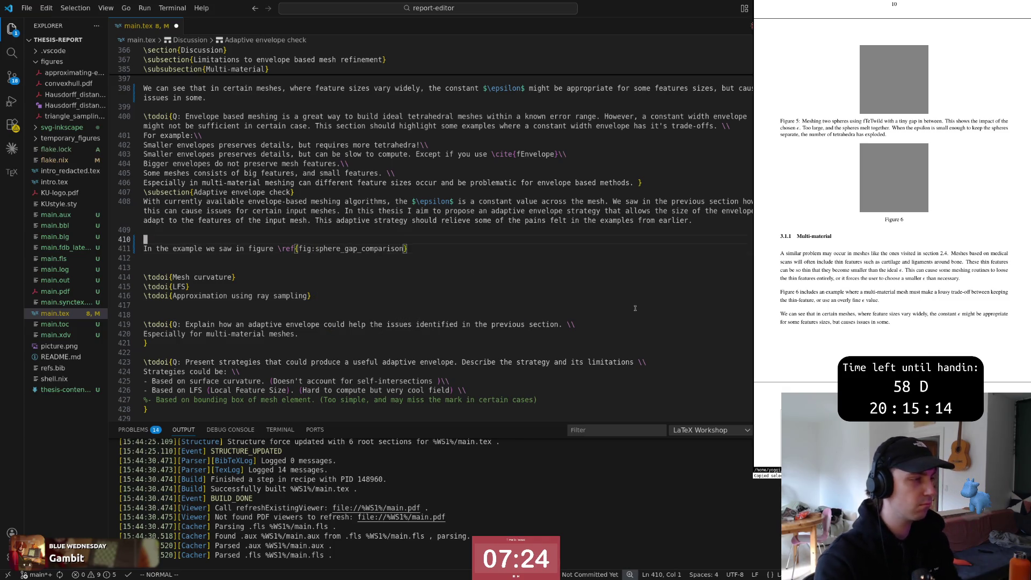
key("k")
key("j")
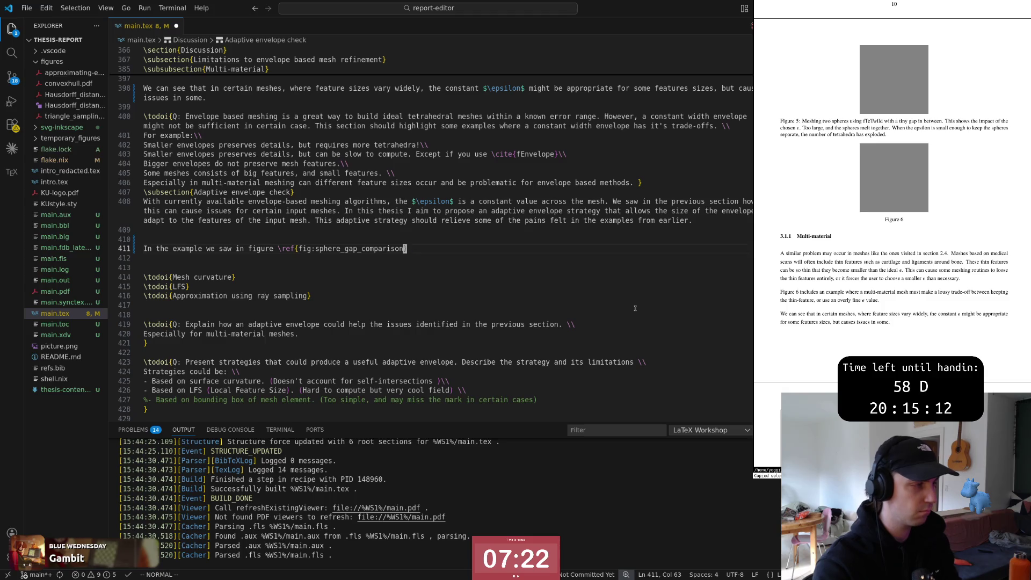
key("BackSpace")
type(", we could ")
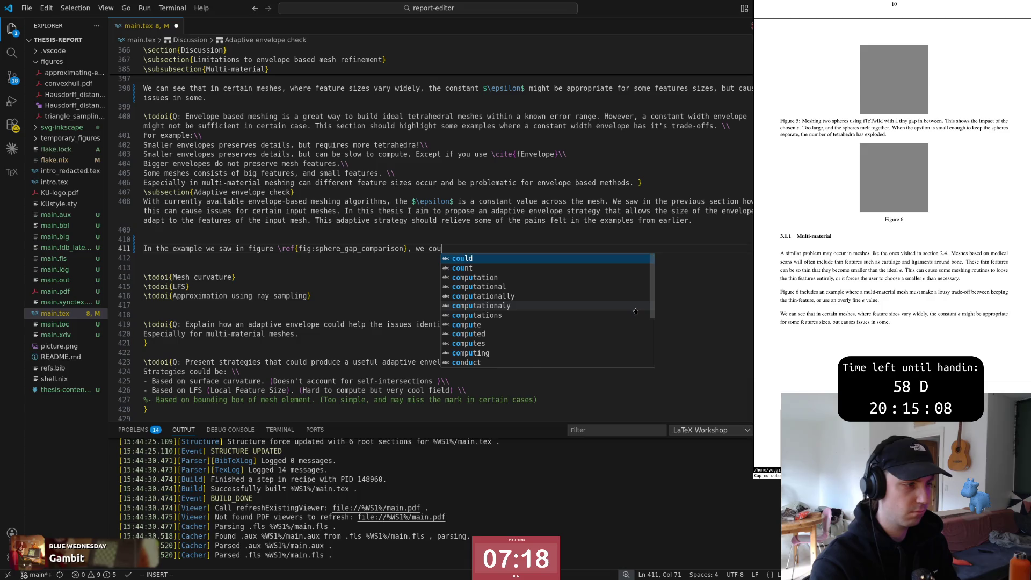
type("imagine ")
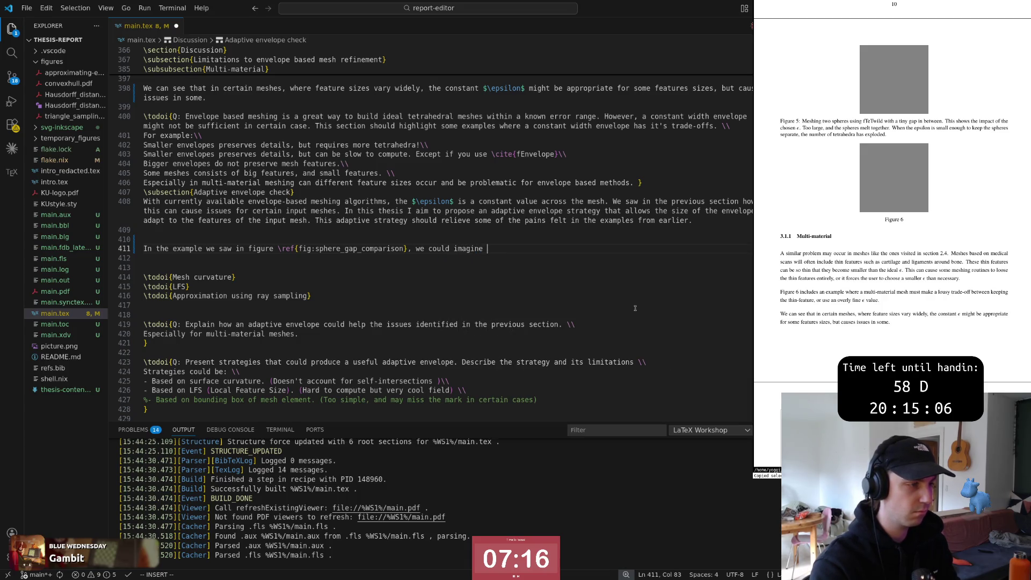
type("that the envelope should be")
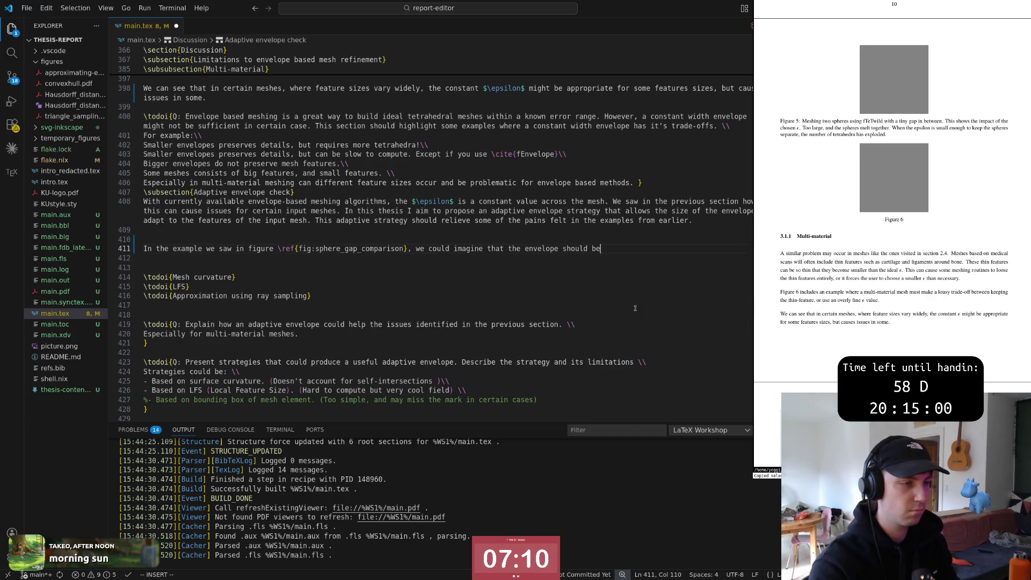
Step: Write that the envelope should respond to the proximity of the sphere, not allowing the spheres to weld together
key("BackSpace")
key("BackSpace")
type("respond ")
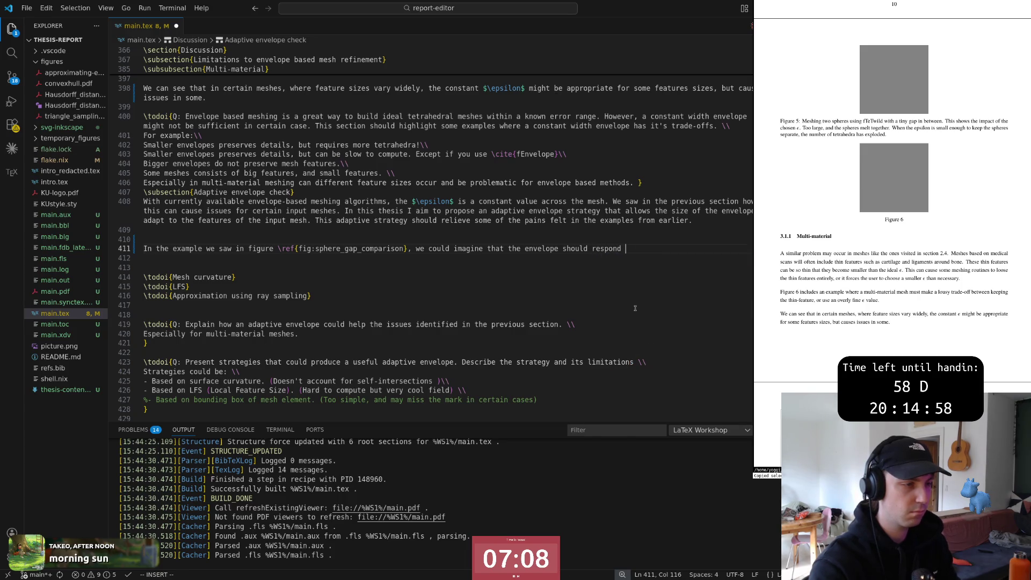
type("to the proximity of")
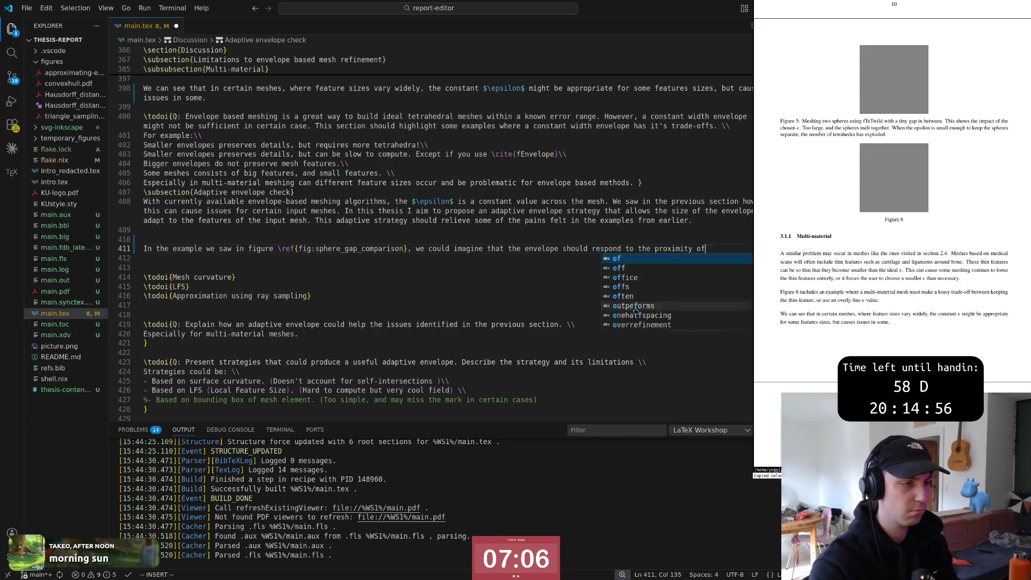
type(" the spheres")
key("Escape")
type("bA and not allowin")
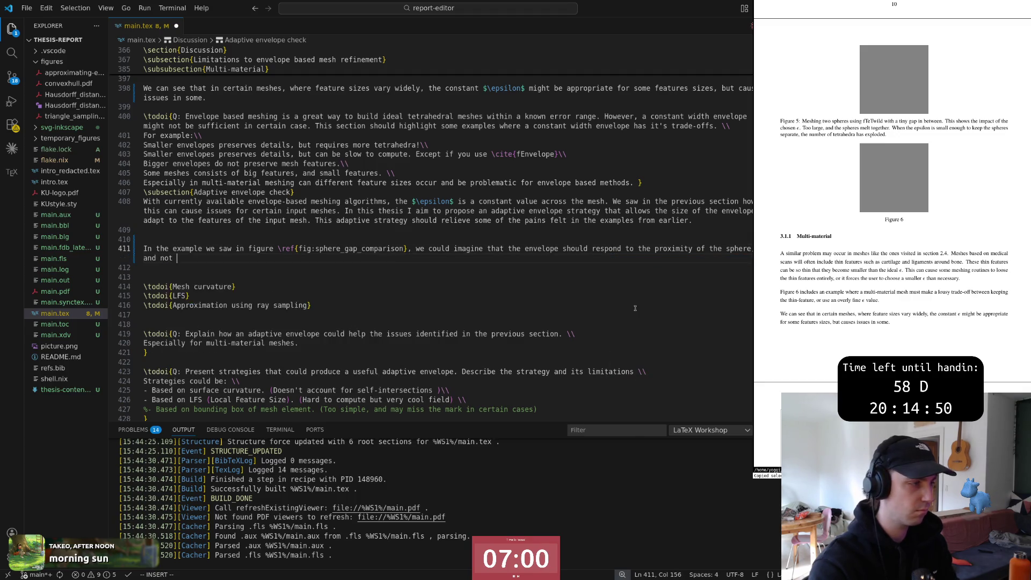
type("g the t")
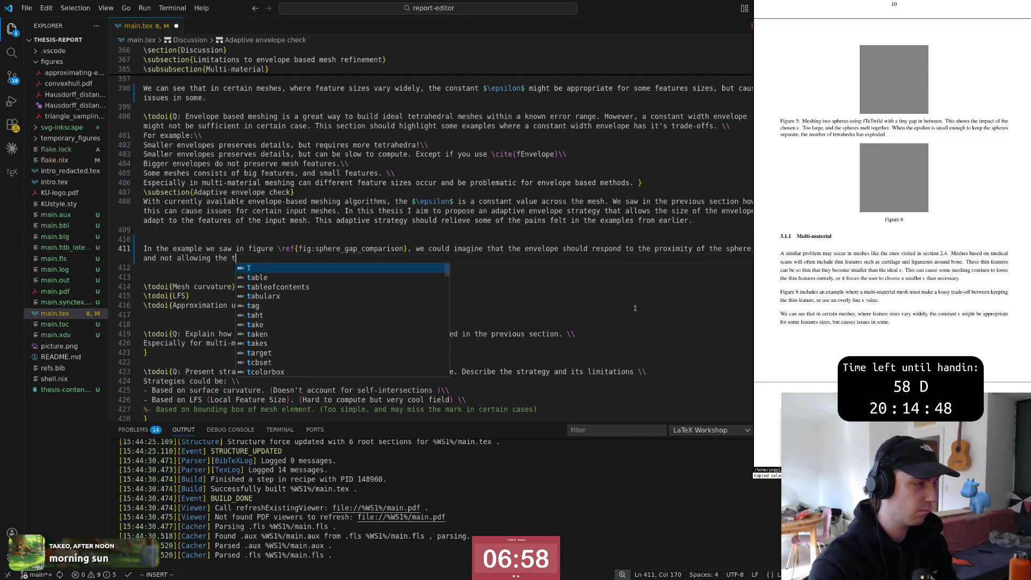
type("wo surface")
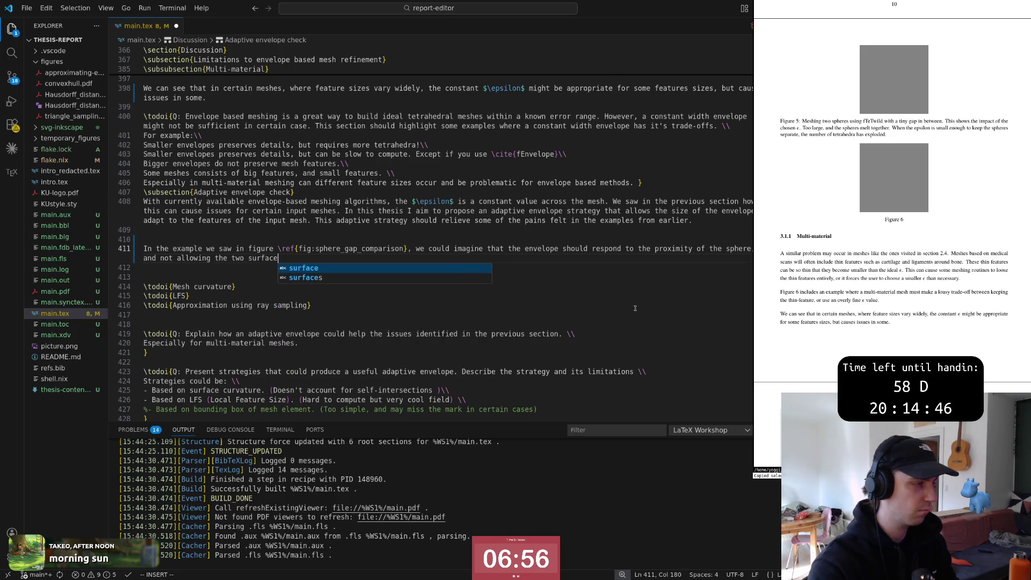
type("s to weld together.")
key("Escape")
key("shift+v")
key("Escape")
key("shift+v")
key("Escape")
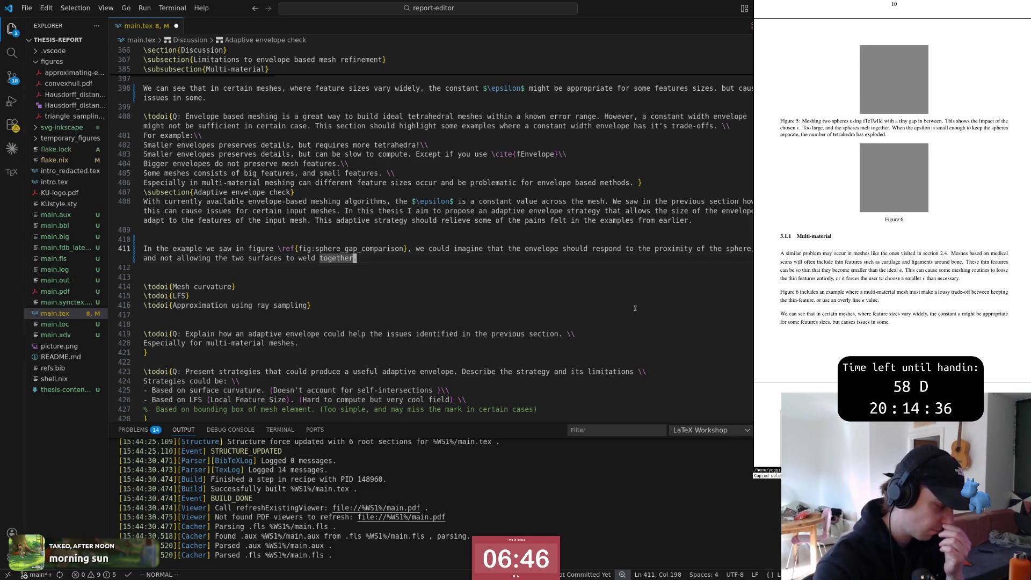
type(".")
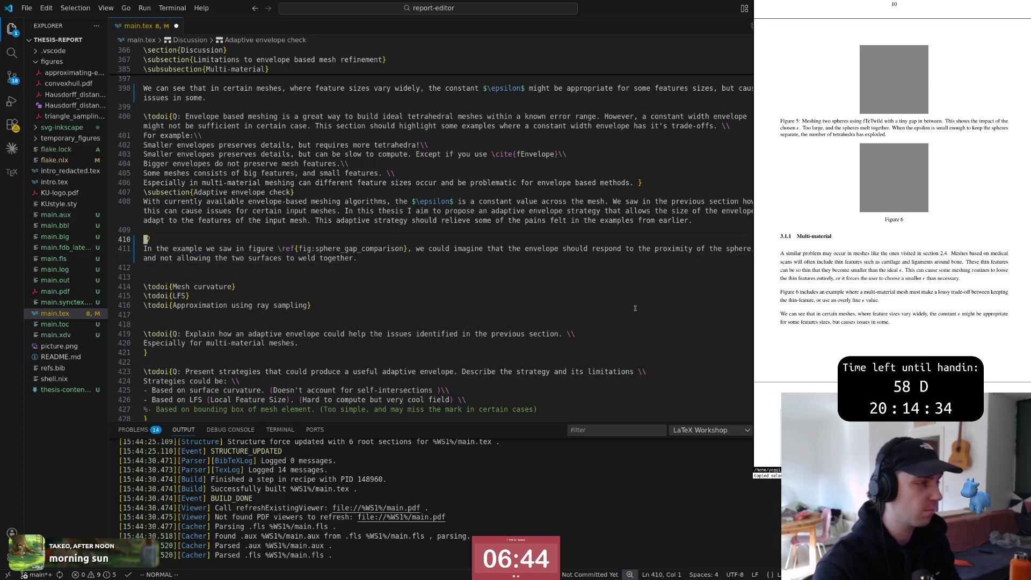
type("a")
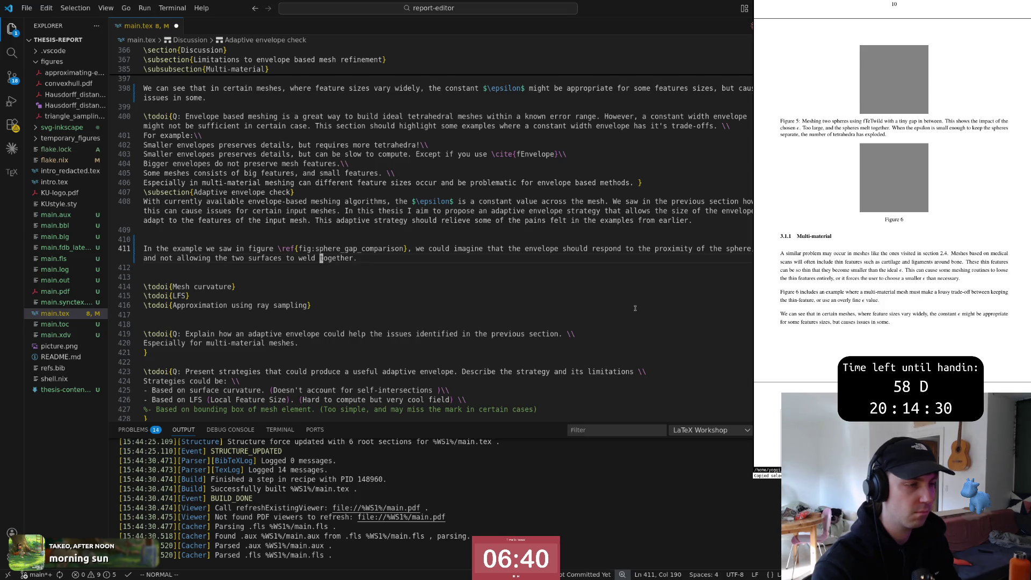
Step: Correct 'allowing' to 'allow' in the new sentence
key("b")
key("b")
key("b")
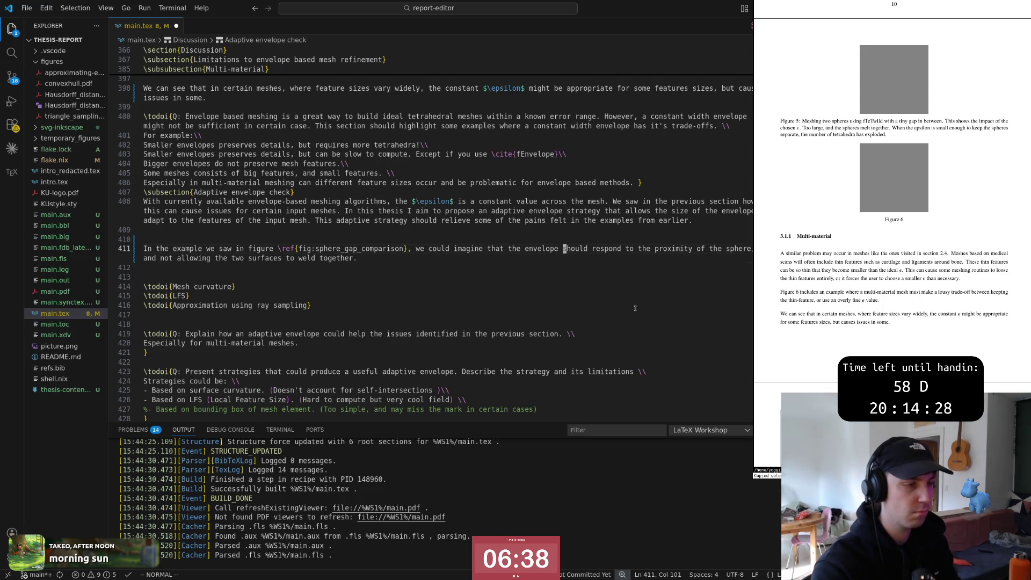
key("End")
key("k")
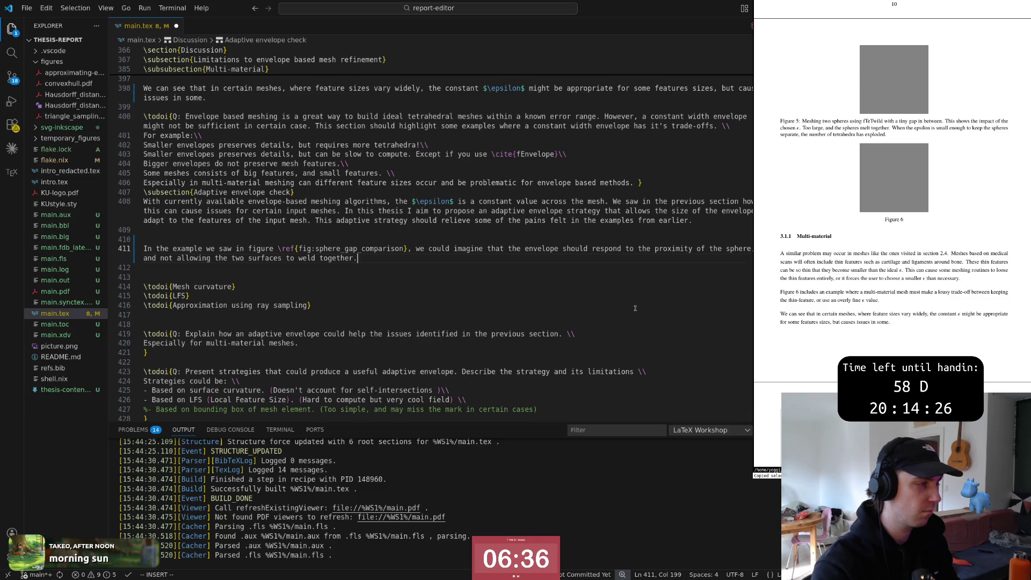
key("b")
key("b")
key("b")
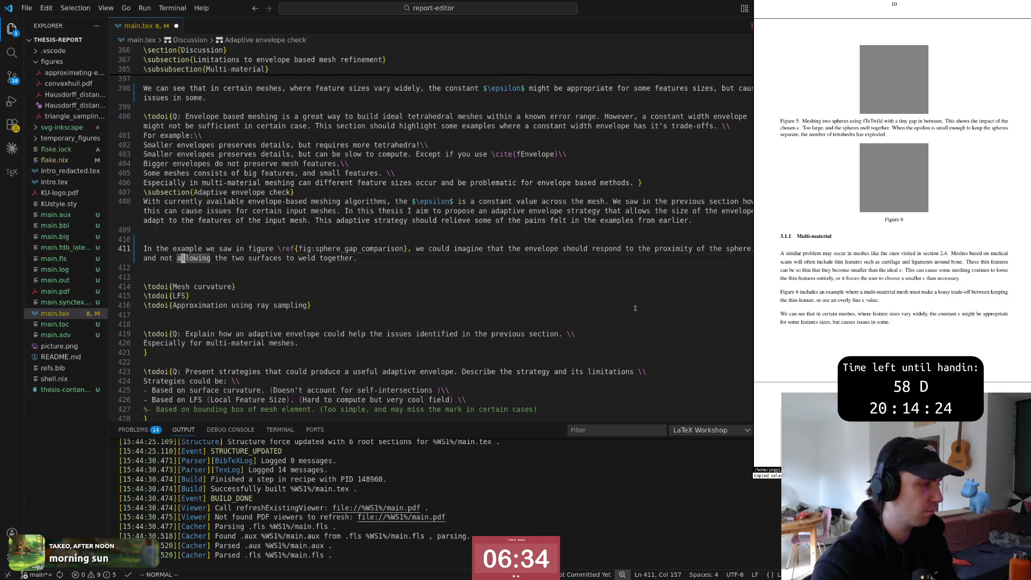
key("l")
key("d")
key("e")
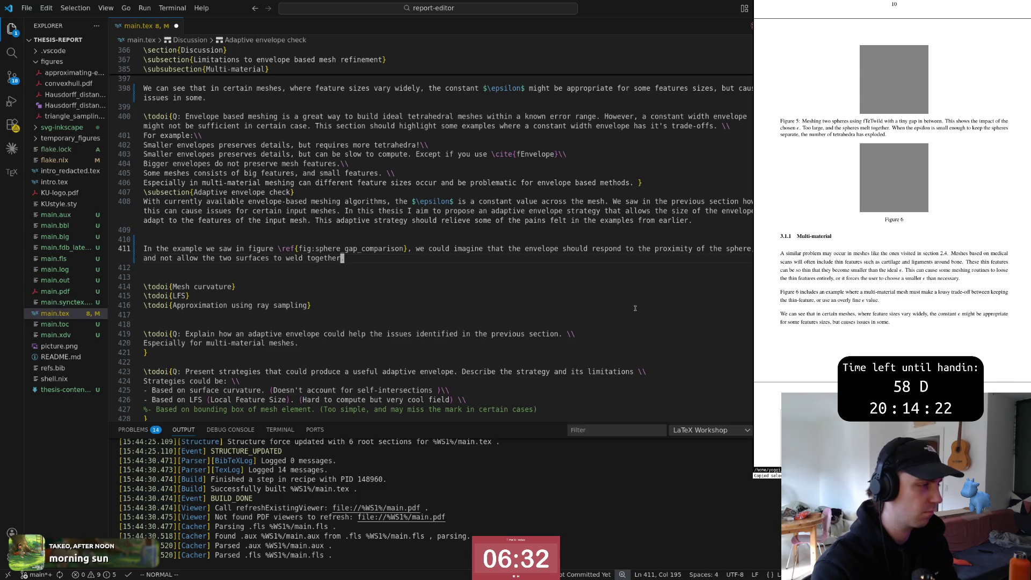
key("j")
key("A")
type(".")
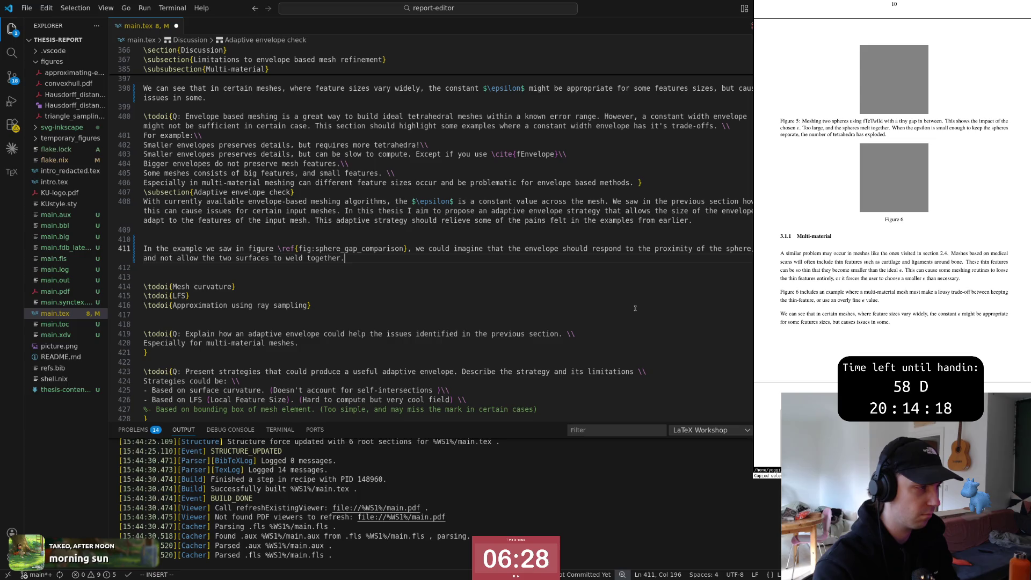
key("k")
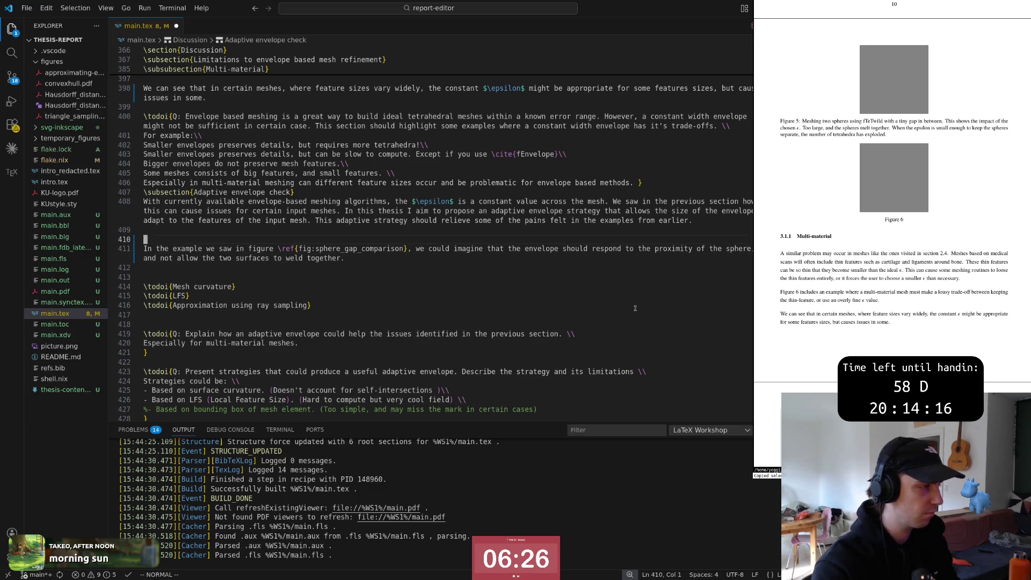
Step: Delete the blank line before the paragraph and end the sentence with a period after 'together'
key("d")
key("d")
key("A")
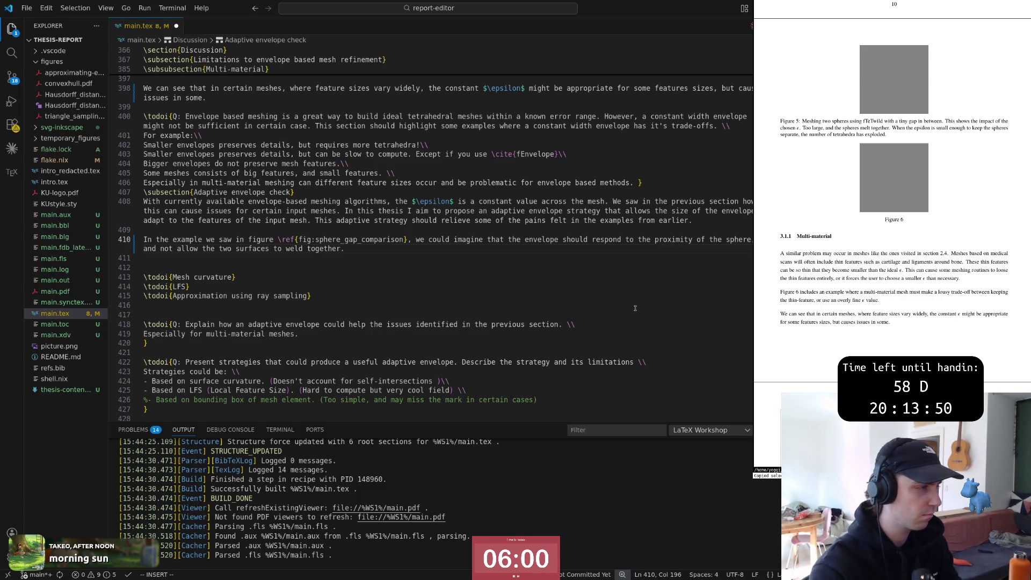
key("Escape")
key("y")
key("y")
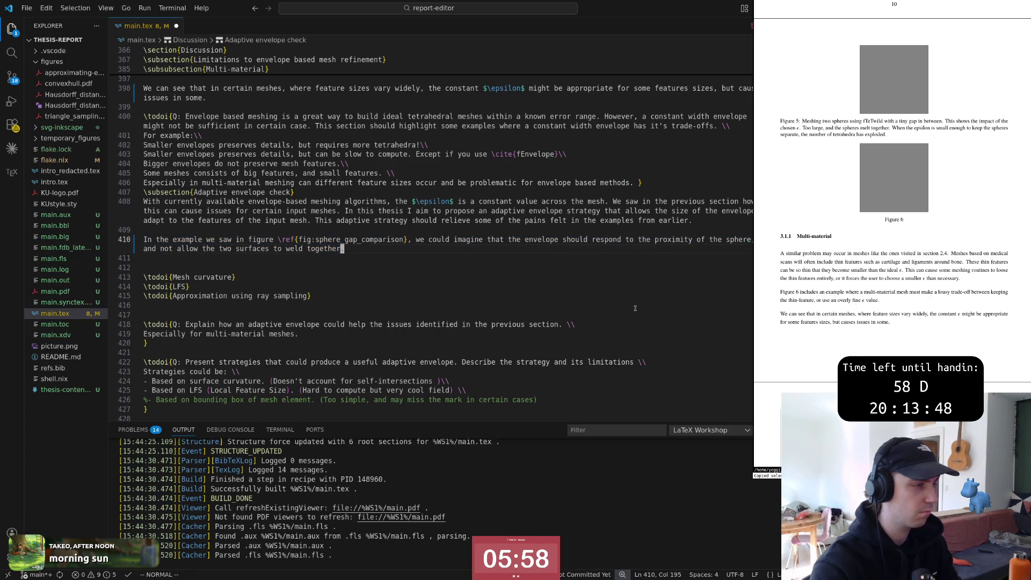
type("a.")
key("Escape")
key("b")
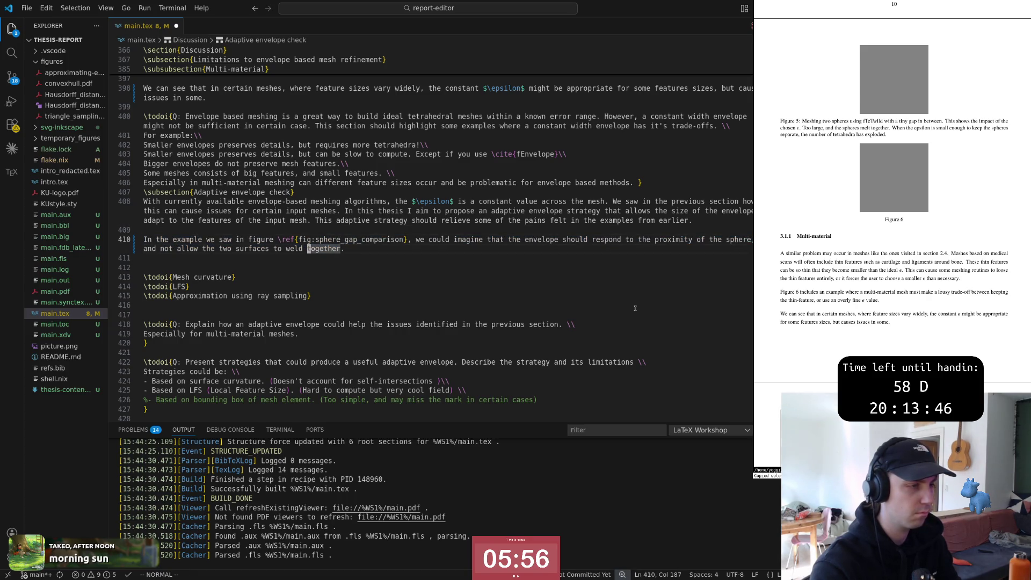
key("b")
key("b")
key("b")
key("b")
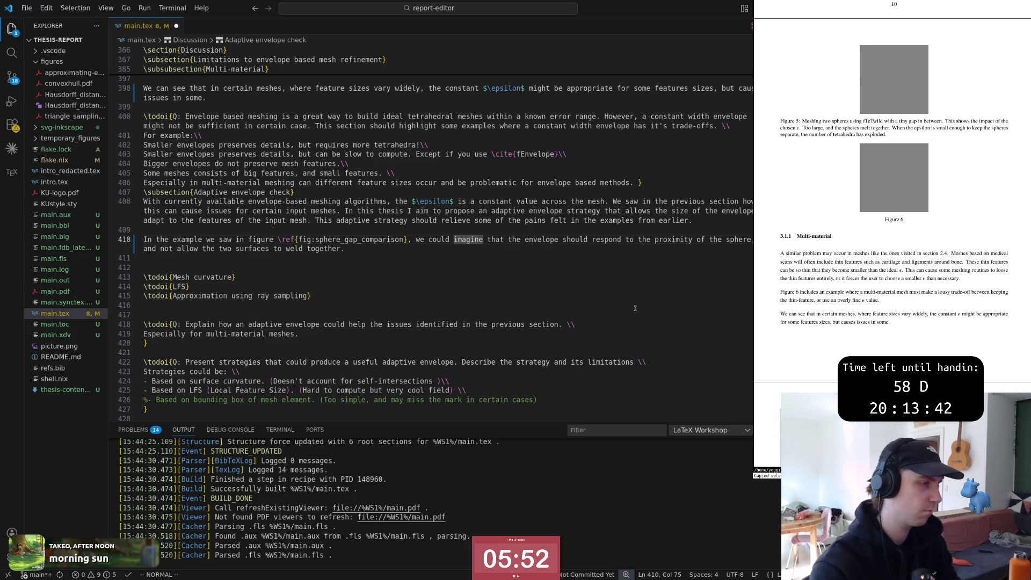
key("w")
key("w")
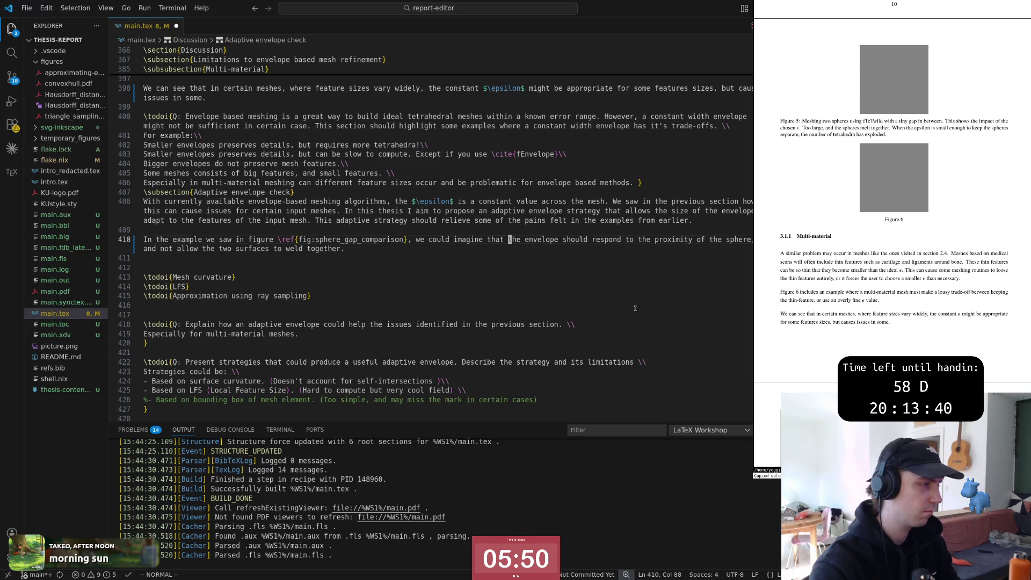
Step: Reword the clause to 'ideally the envelope would respond', removing the leftover old wording
key("b")
key("b")
key("b")
key("b")
type("cwideally,")
key("BackSpace")
type("the enve")
key("BackSpace")
type("elope would")
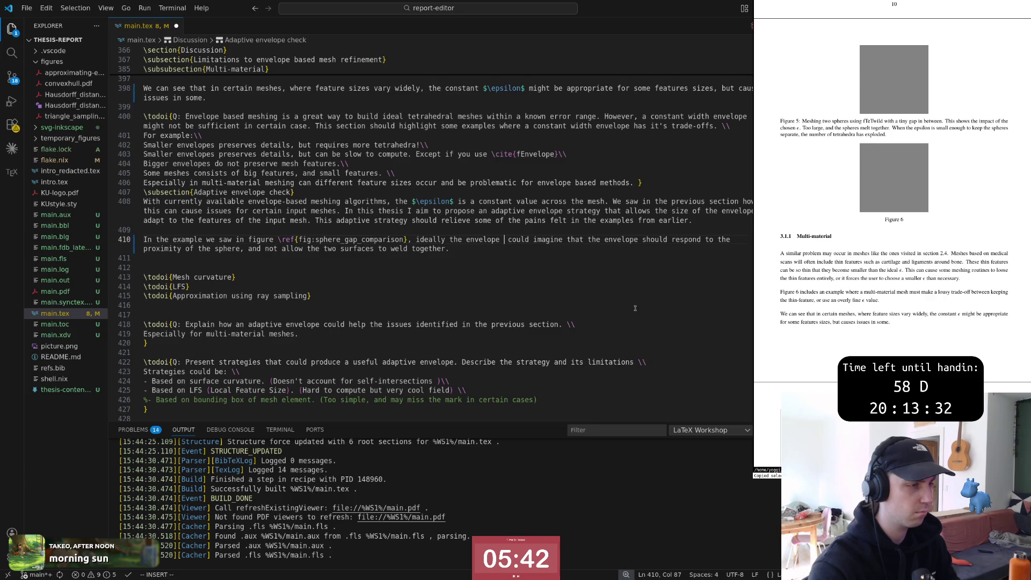
type(" respond")
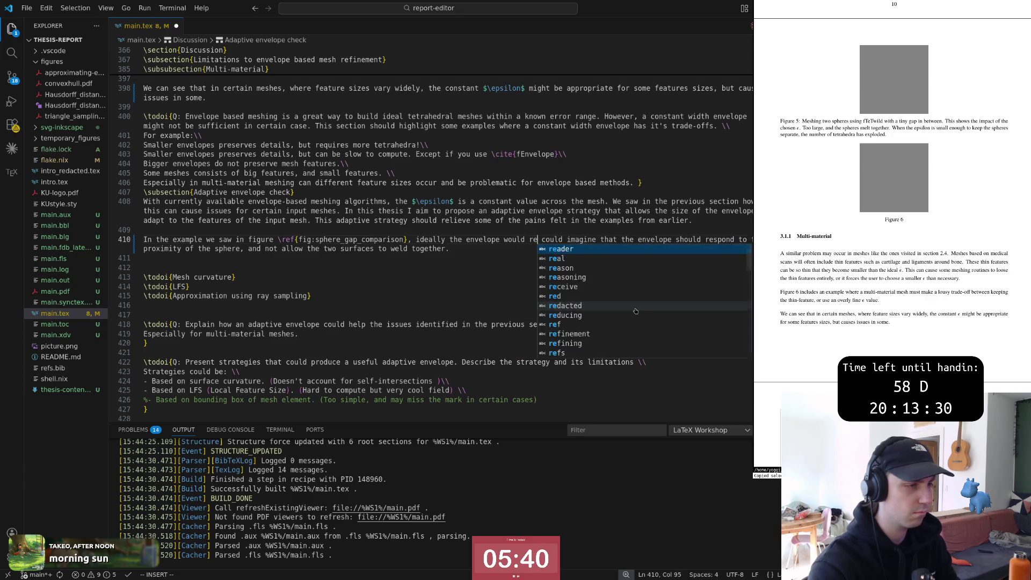
key("Escape")
key("v")
key("w")
key("w")
key("w")
key("w")
key("w")
key("d")
key("v")
key("e")
key("d")
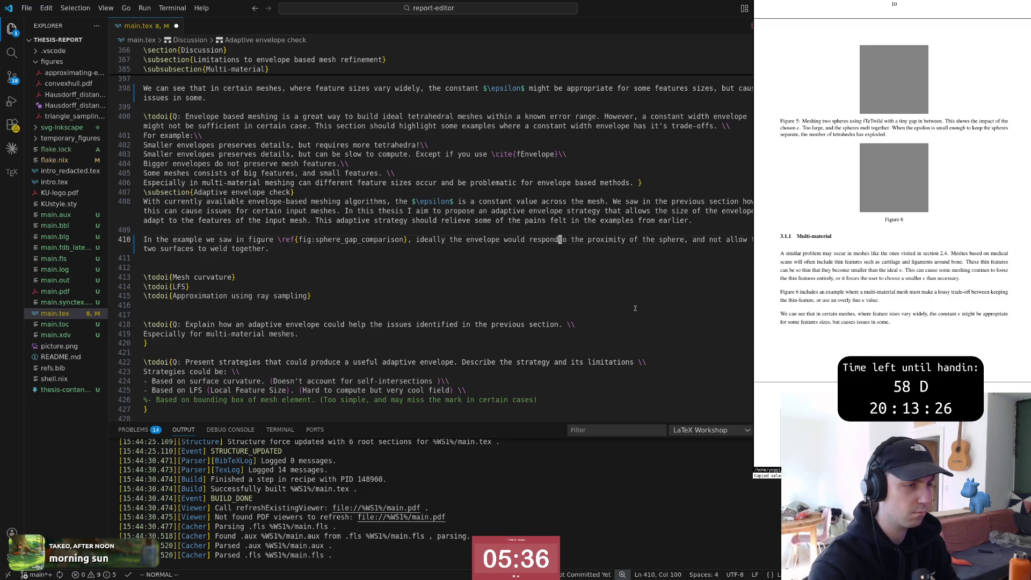
key("k")
key("j")
Step: Extend the sentence with ', but still allow a coarser mesh on the rest of the surface'
key("dollar")
key("BackSpace")
type(", bu")
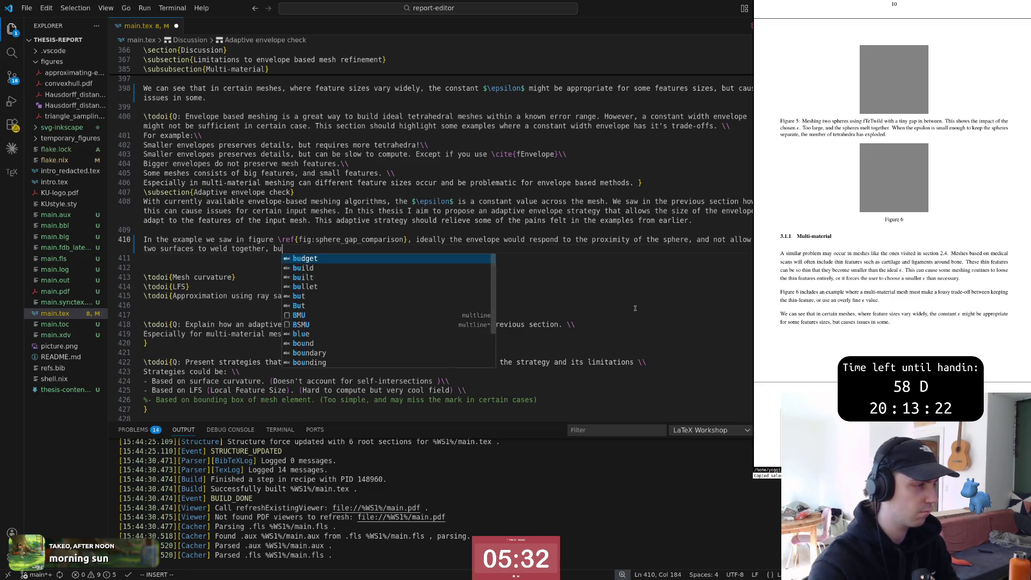
type("t still all")
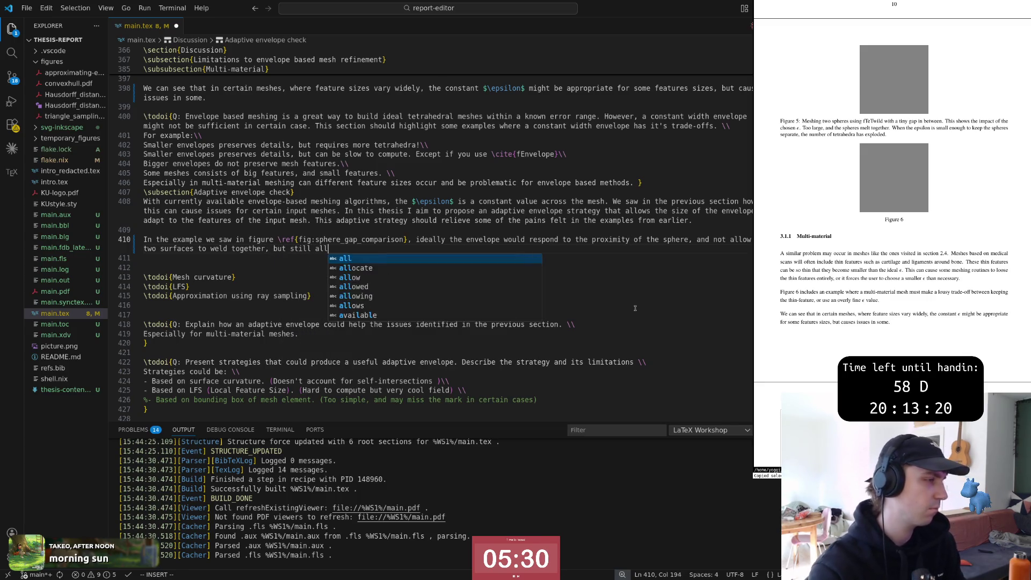
type("ow a coarser")
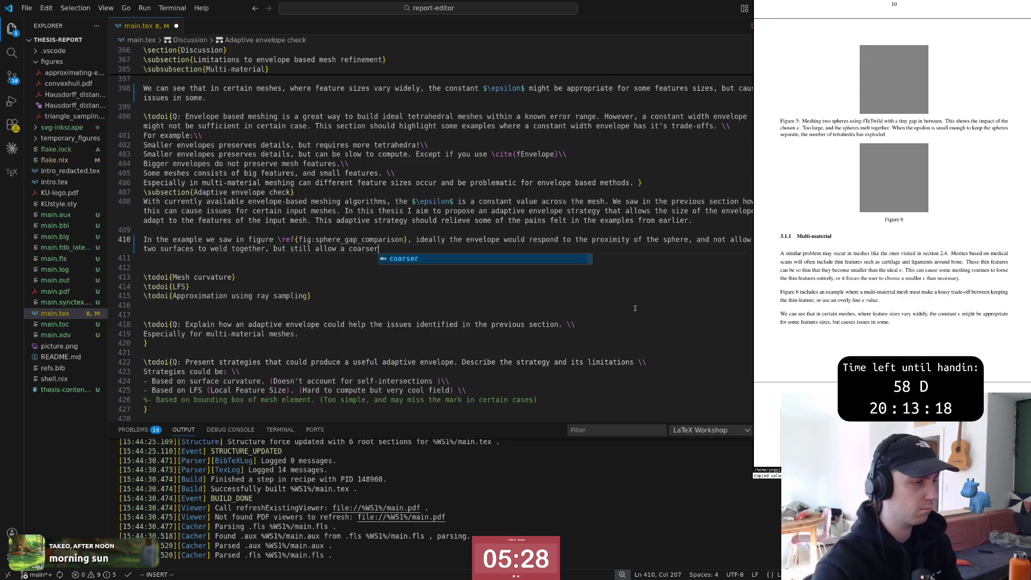
type(" mesh on the ")
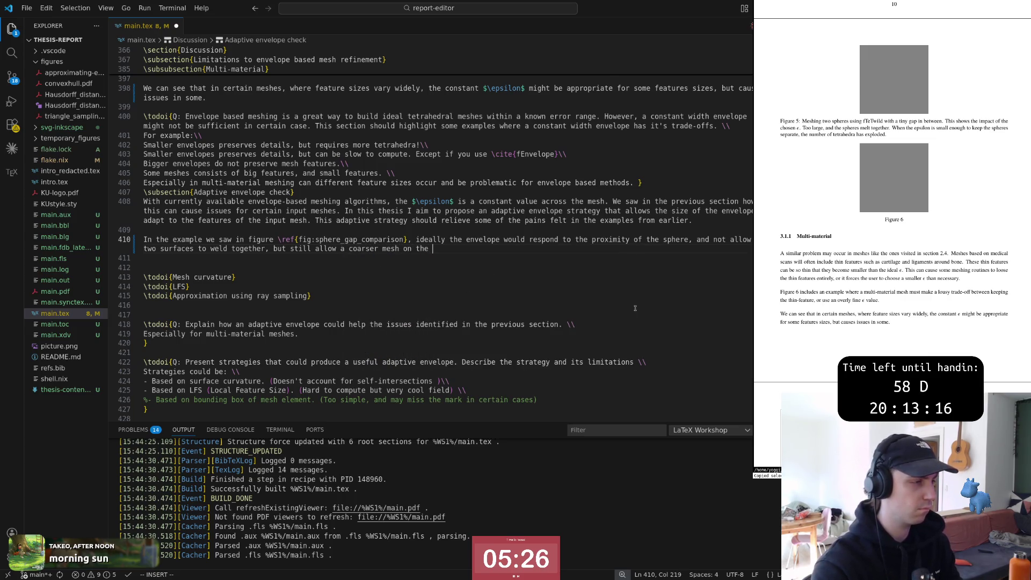
type("rest of the ")
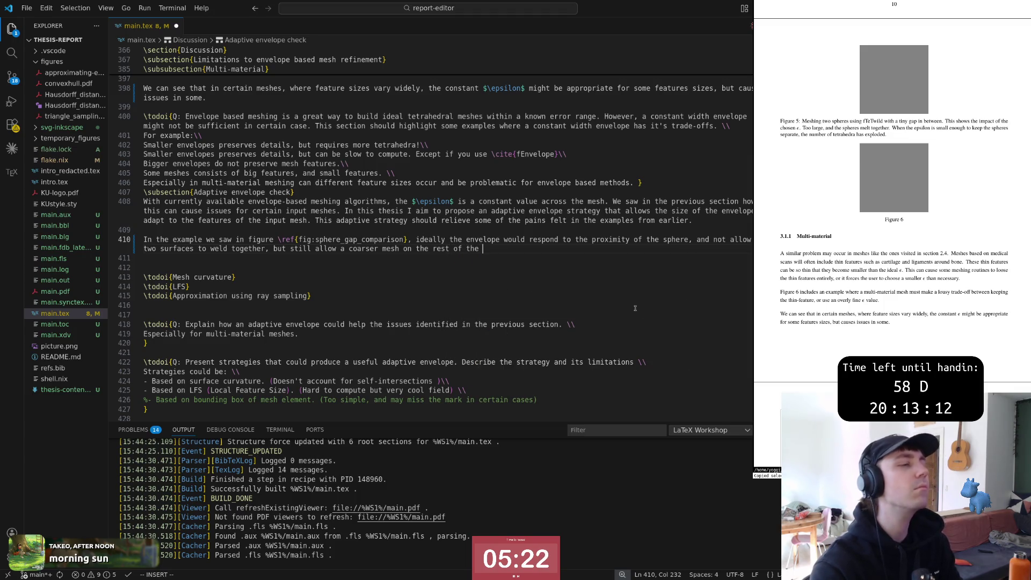
type("surface.")
key("Escape")
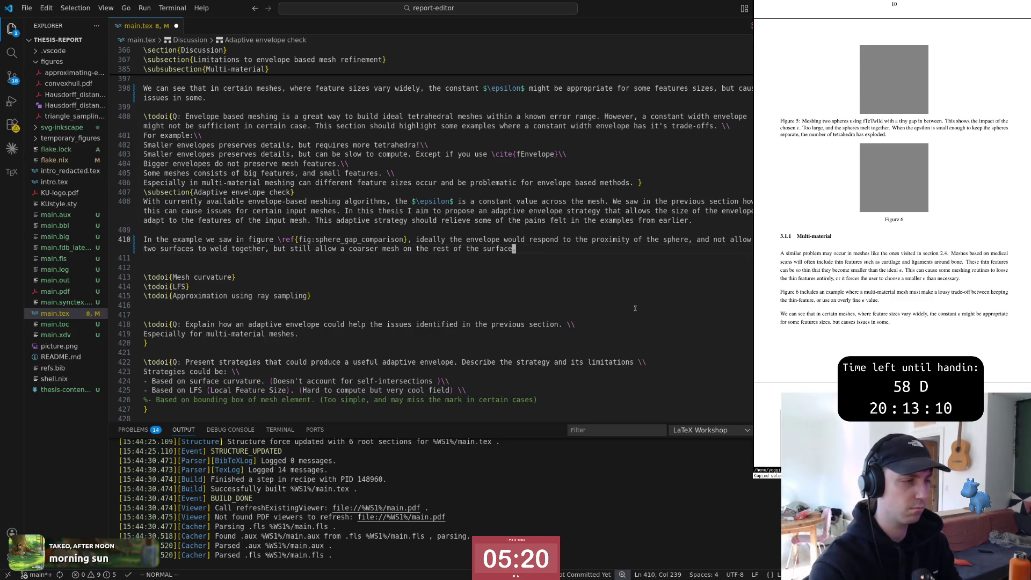
Step: Insert 'adaptive' before 'envelope' and 'other' before 'sphere', and end the paragraph with a period
key("0")
key("w")
key("w")
key("w")
key("w")
key("w")
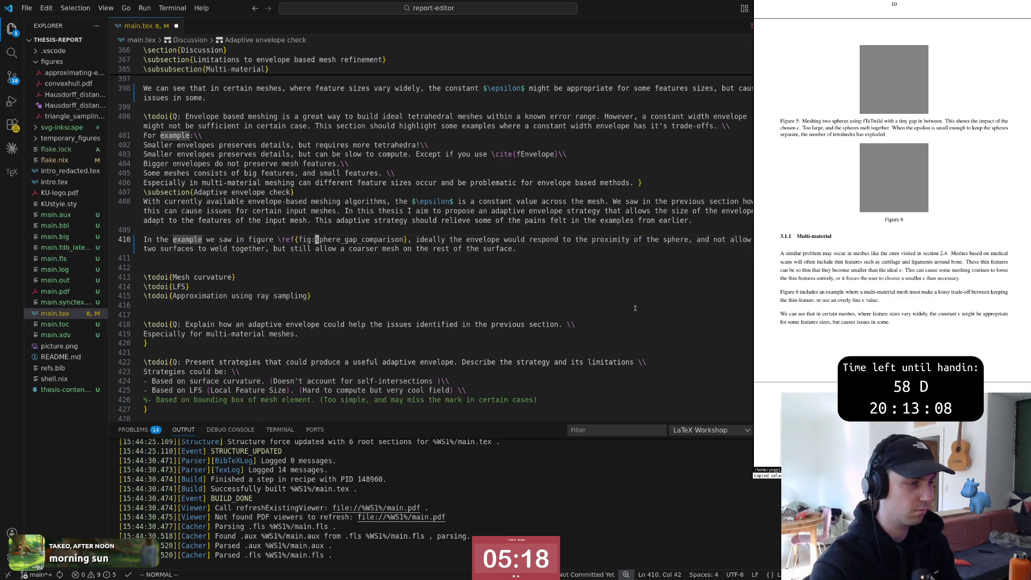
key("w")
key("w")
key("w")
type("iadaptive")
key("Escape")
key("w")
key("w")
key("w")
key("w")
key("w")
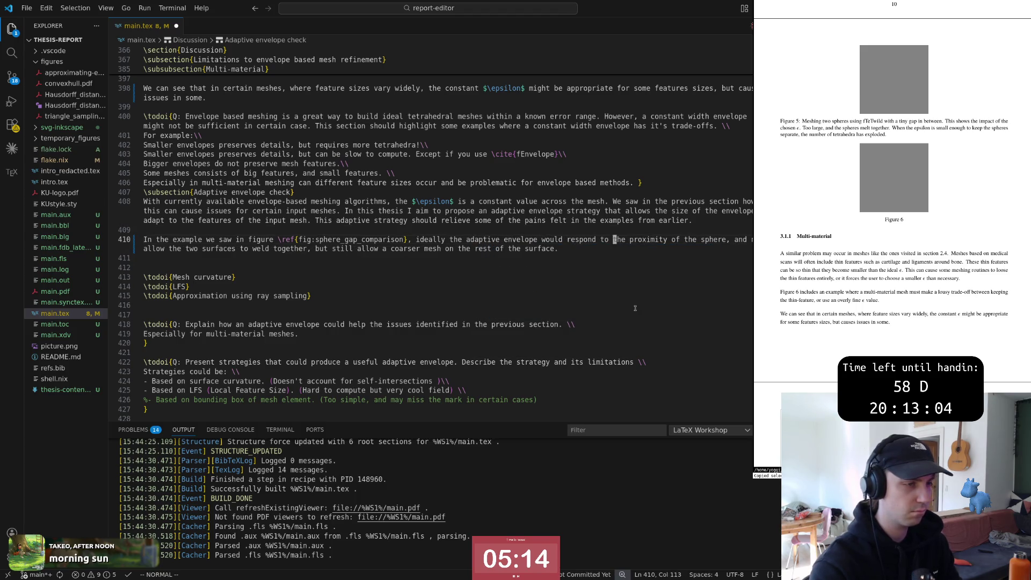
key("b")
key("w")
key("w")
key("w")
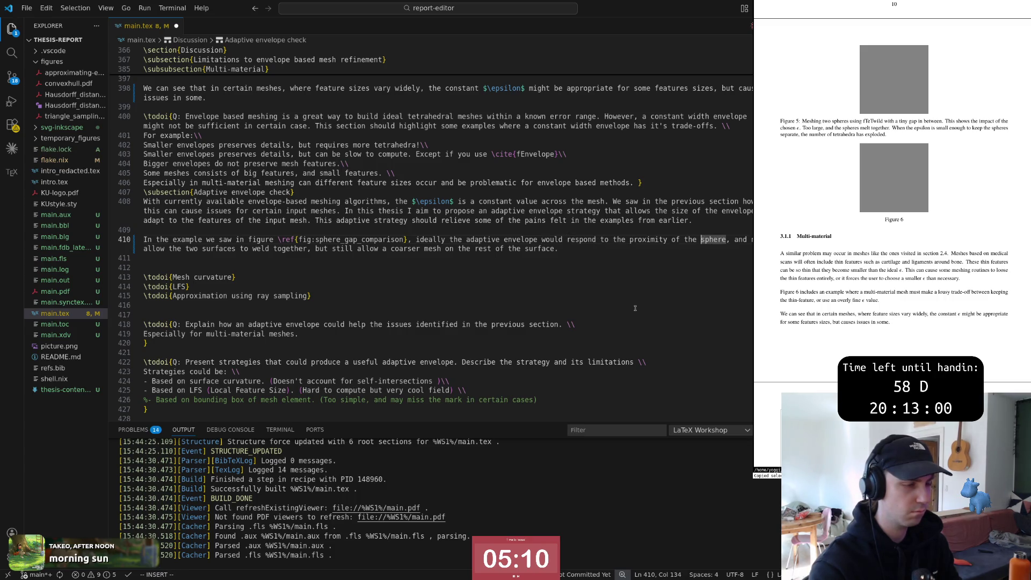
type("other")
key("Escape")
key("End")
type("a.")
key("Escape")
key("j")
Step: Change 'but' to 'yet', placing the comma after 'together' and fixing the spacing
key("End")
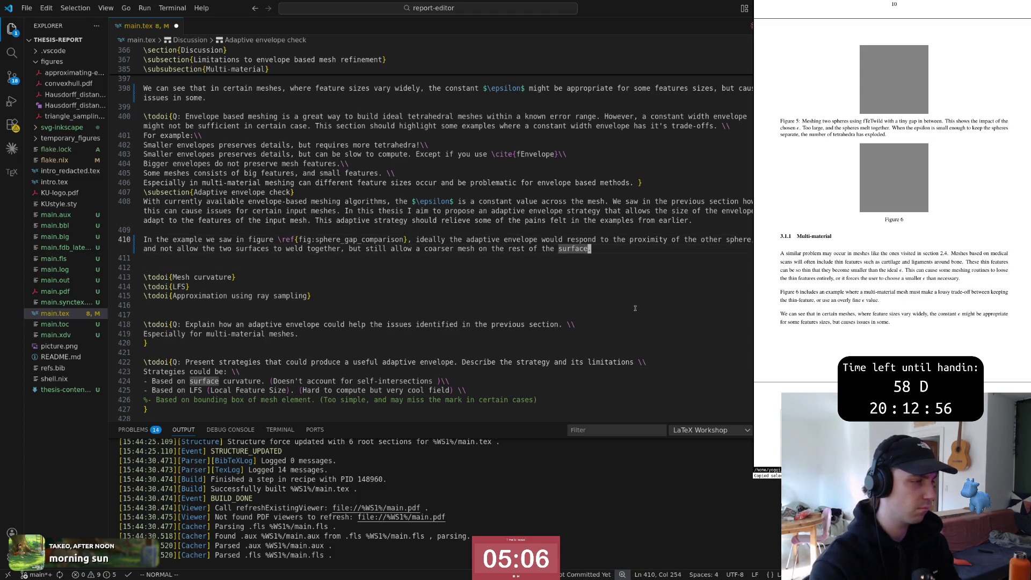
key("b")
key("b")
key("b")
type("cwyet,")
key("Escape")
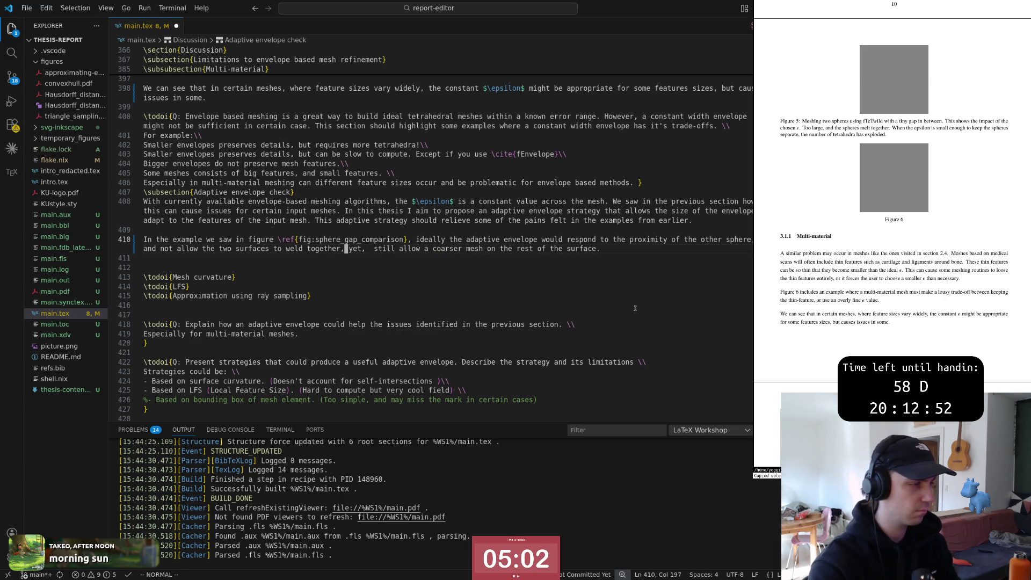
type("a,")
key("Escape")
key("w")
key("e")
key("l")
key("x")
key("x")
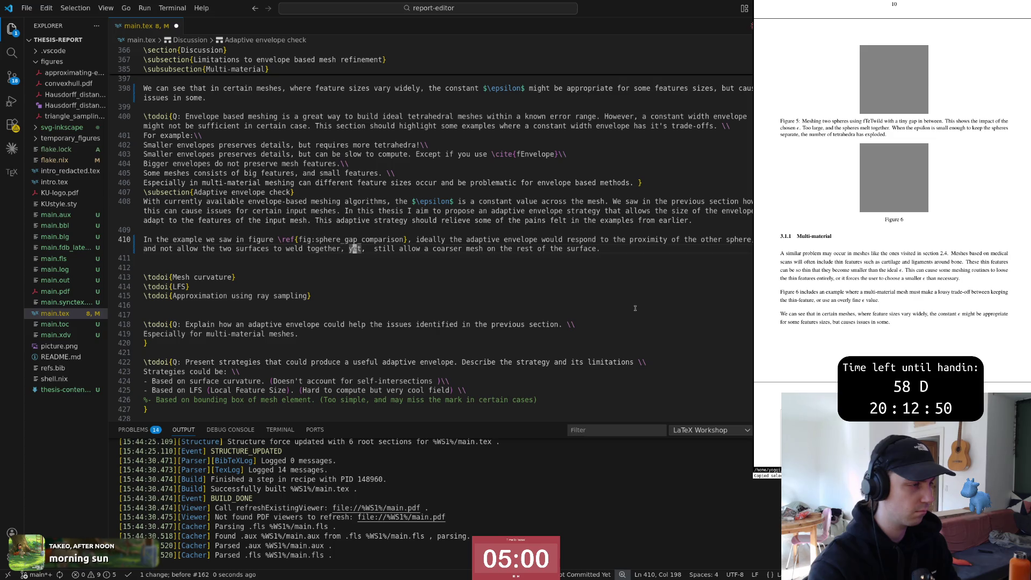
key("x")
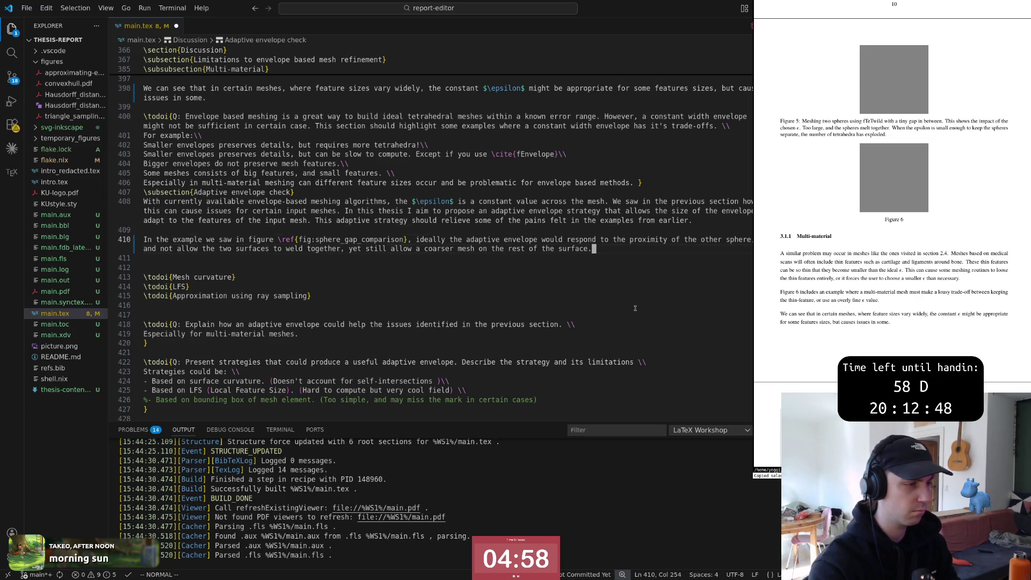
key("h")
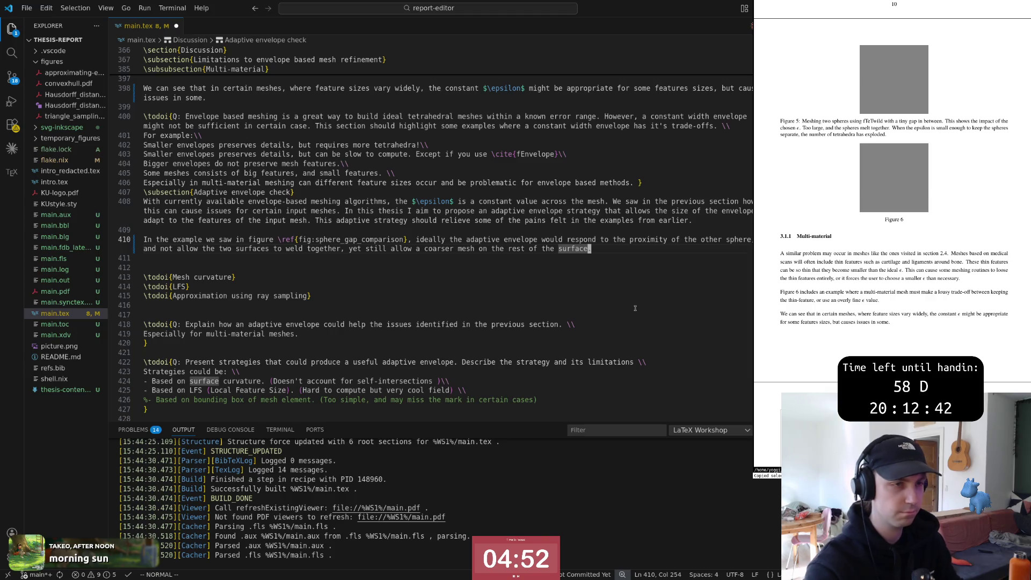
key("Escape")
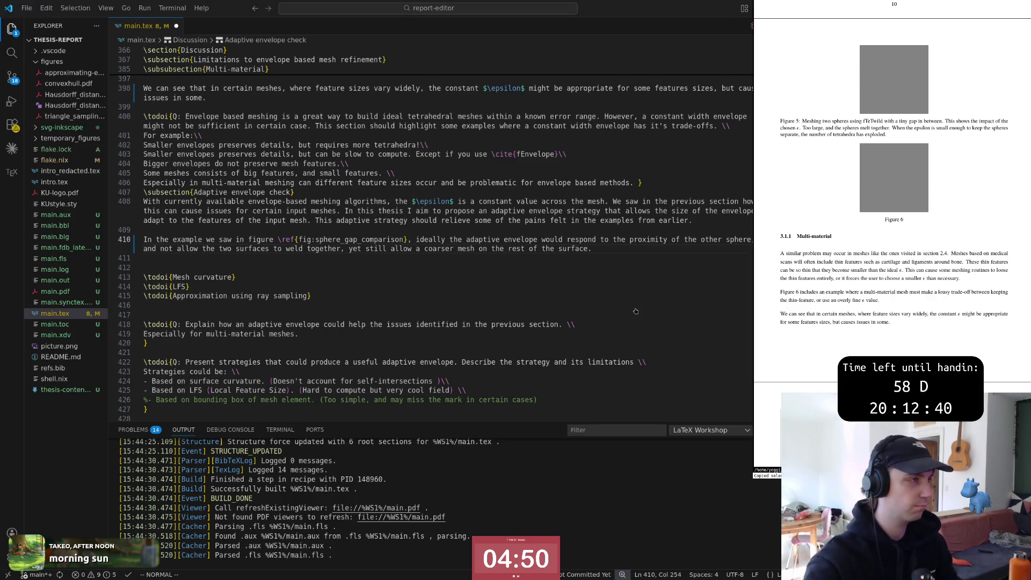
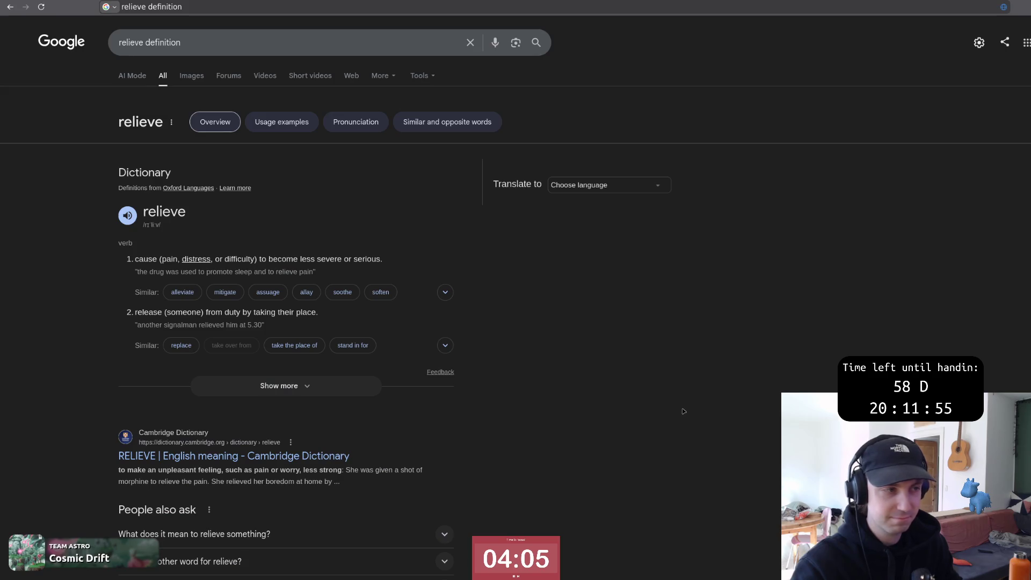
Step: Bring the thesis LaTeX source back on screen after a quick look at the definition search tab
key("alt+Tab")
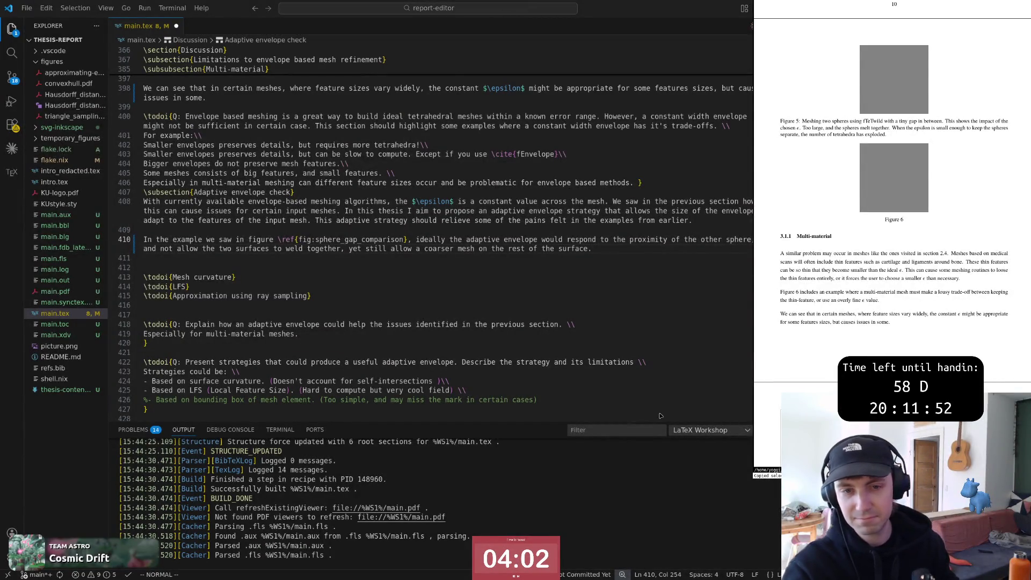
key("alt+Tab")
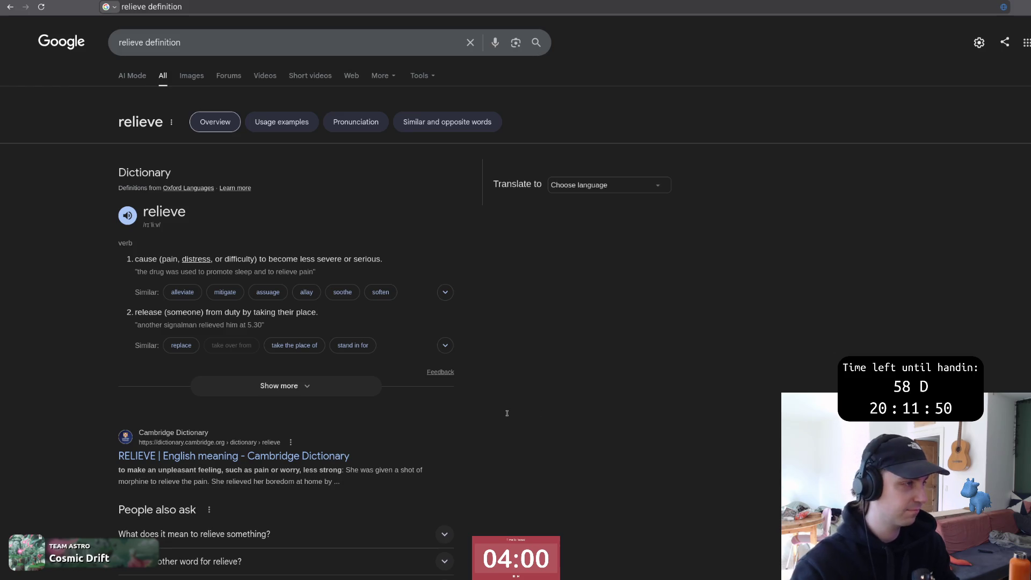
key("alt+Tab")
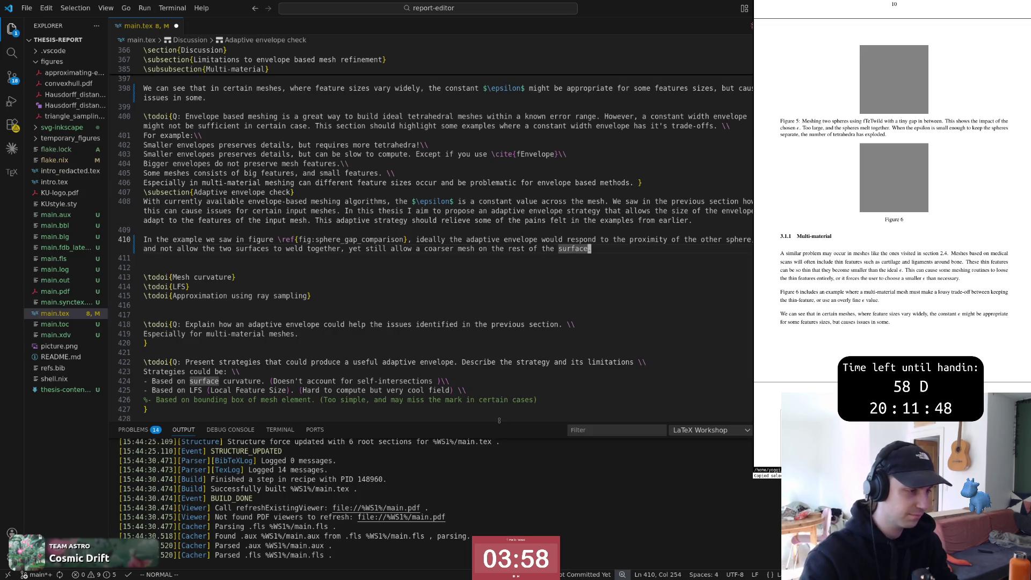
Step: Shrink the build log and position the cursor at the end of line 410
left_click_drag(499, 420, 498, 491)
key("j")
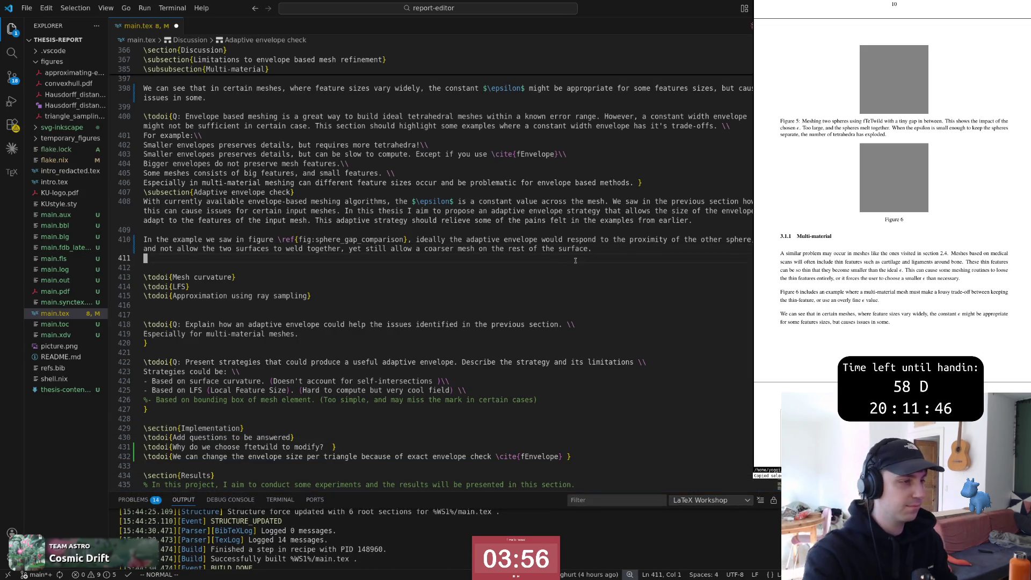
key("V")
key("k")
key("Escape")
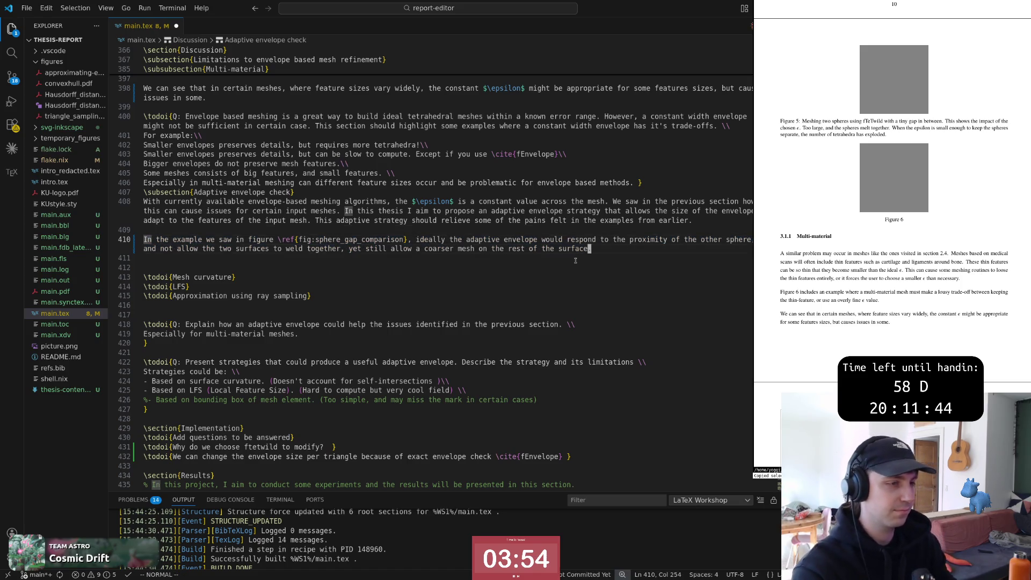
key("b")
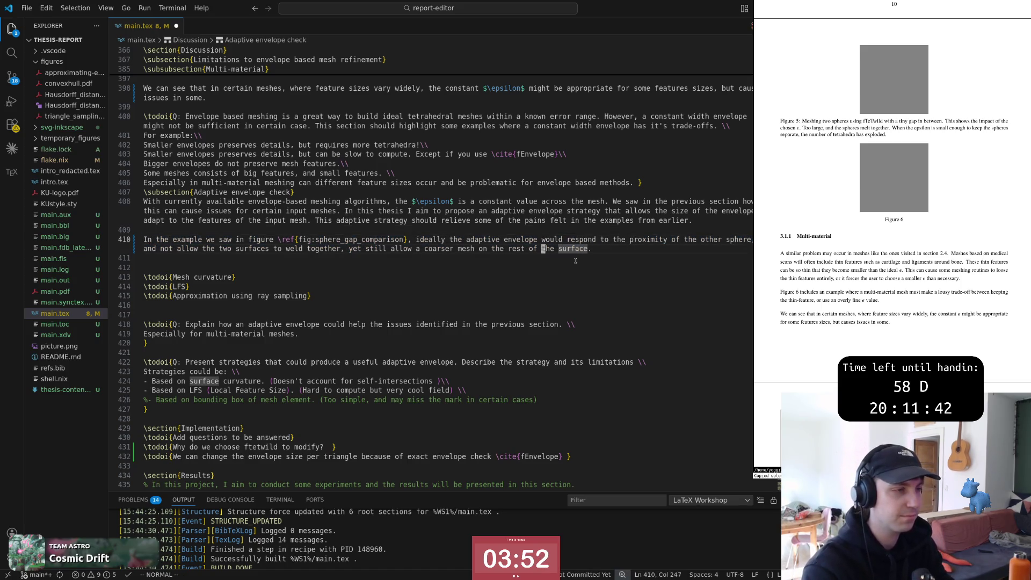
key("End")
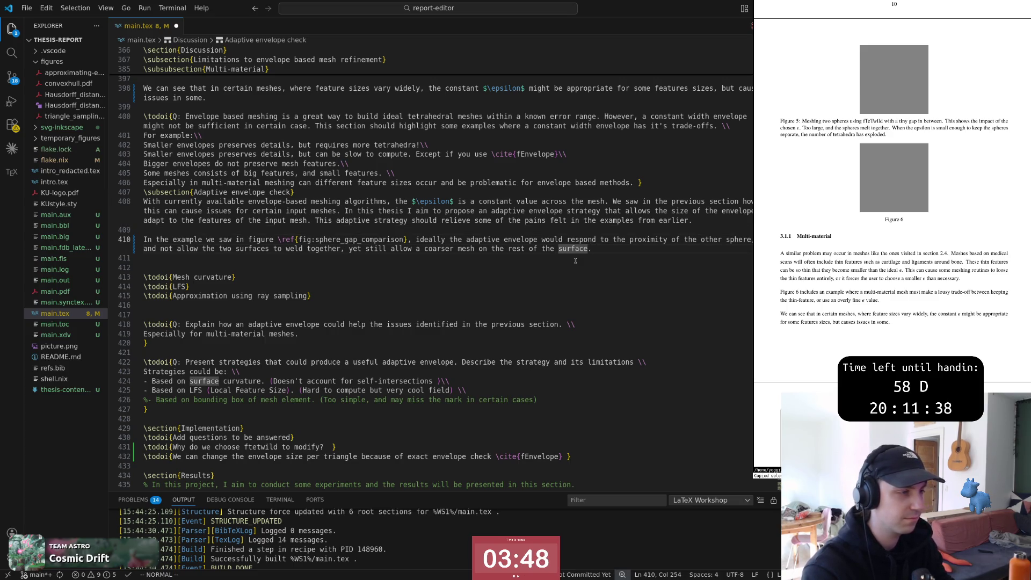
type("oIn the \\ex")
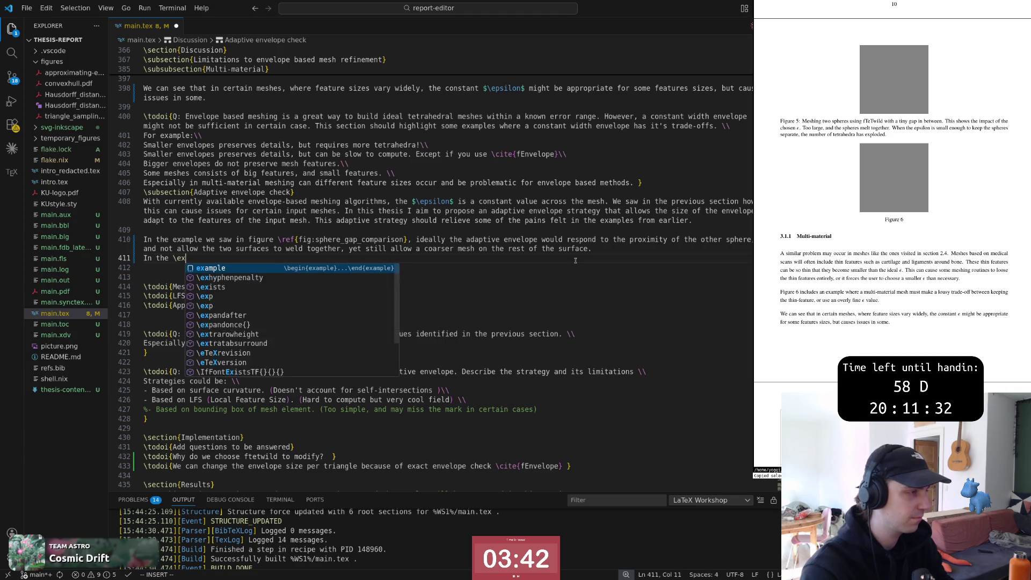
Step: Begin a new line 'In the example of figure \ref{fig:thin_feature_disappears},' below line 410
key("BackSpace")
type("example of ")
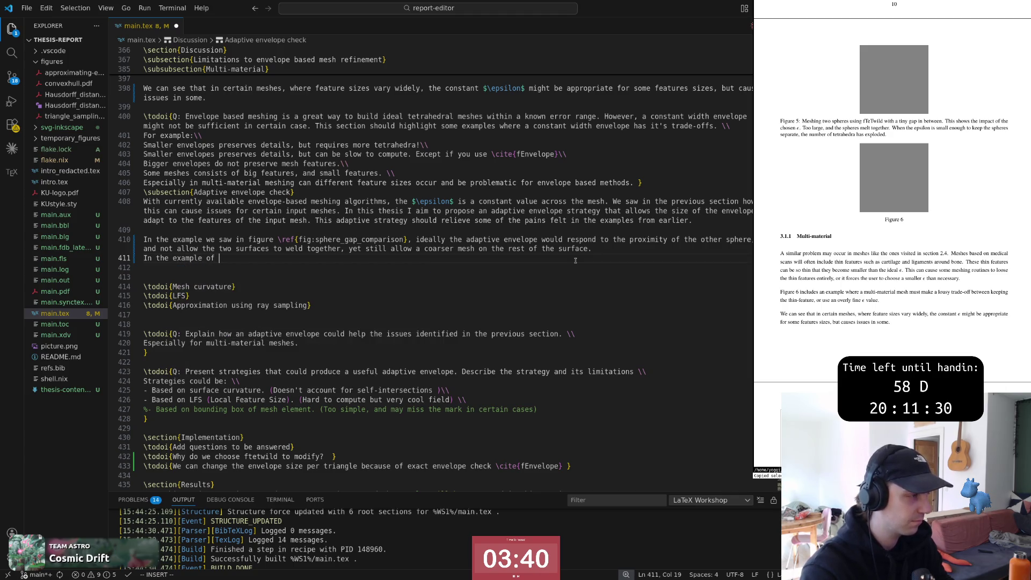
type("figure")
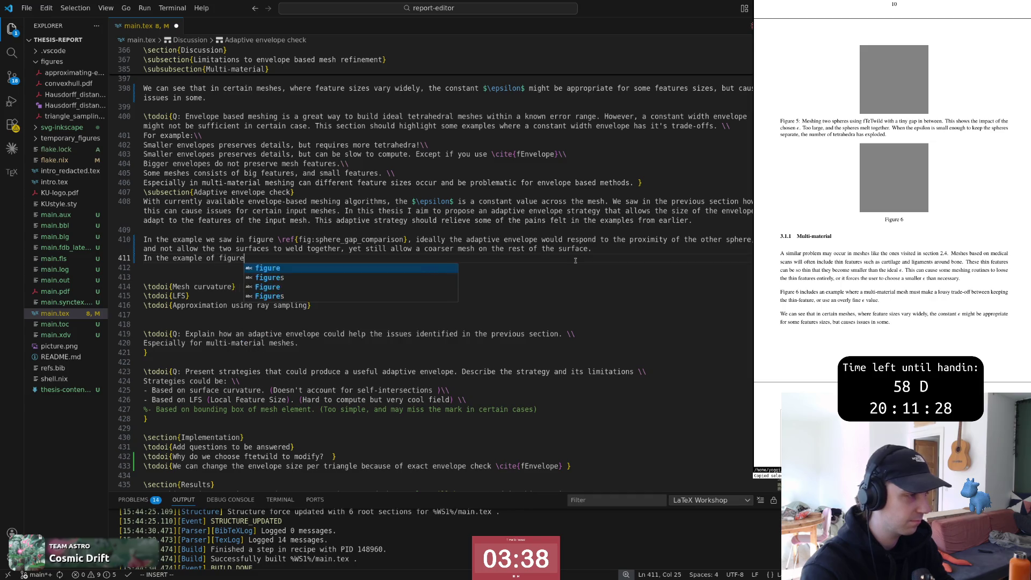
type(" \ref{")
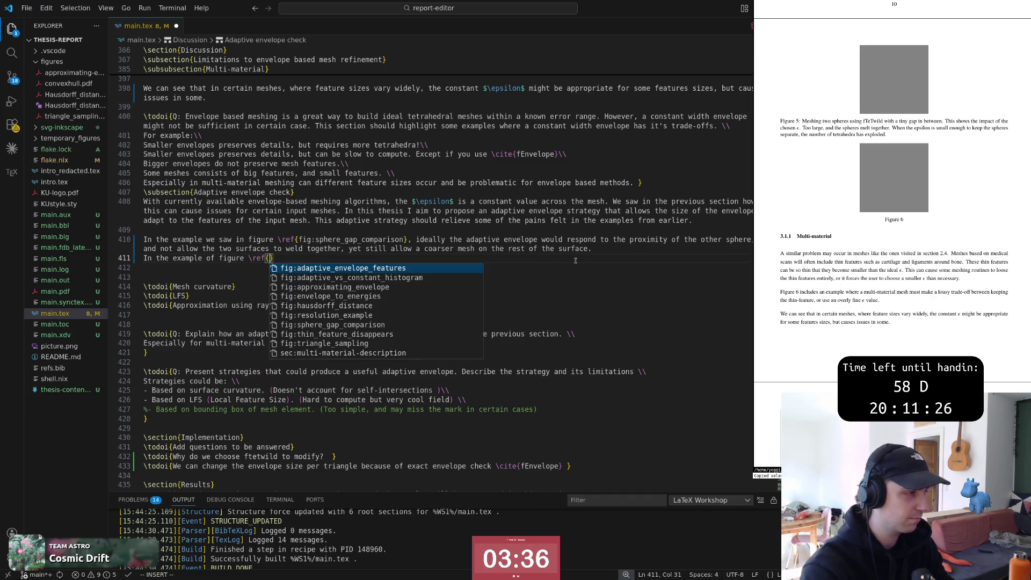
scroll(574, 261, "up", 2)
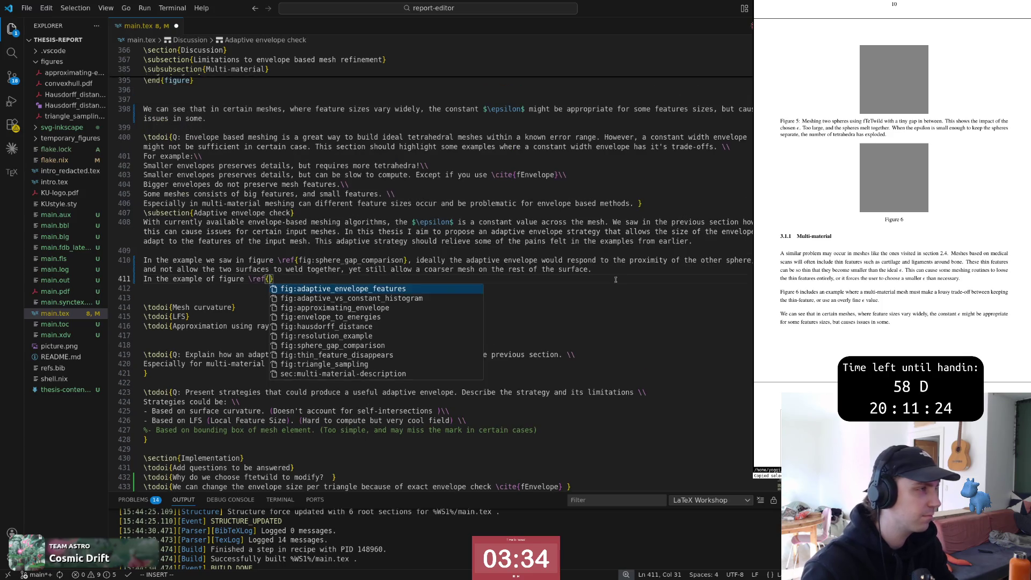
scroll(574, 261, "up", 3)
scroll(395, 167, "up", 2)
scroll(394, 167, "up", 2)
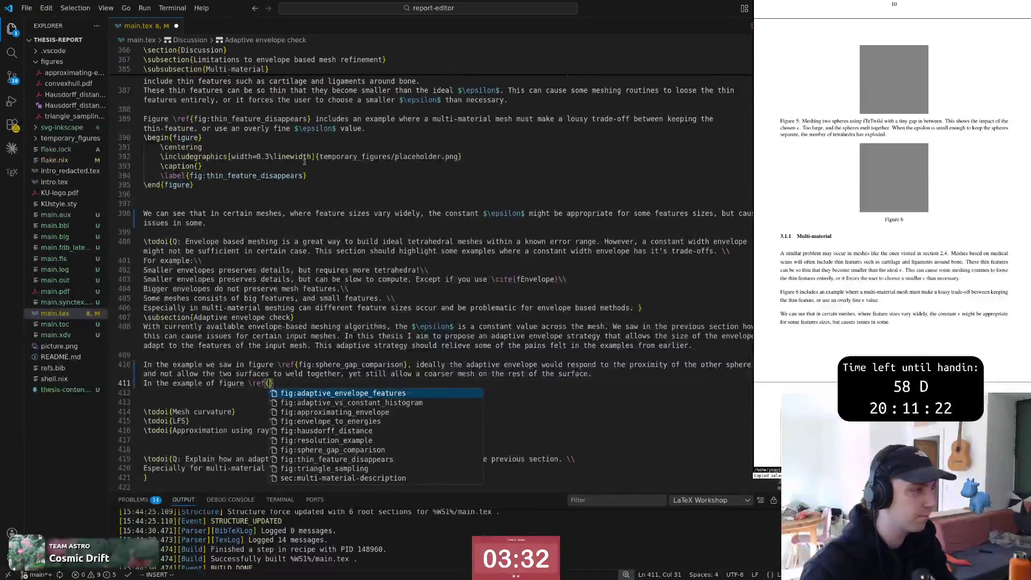
type("th")
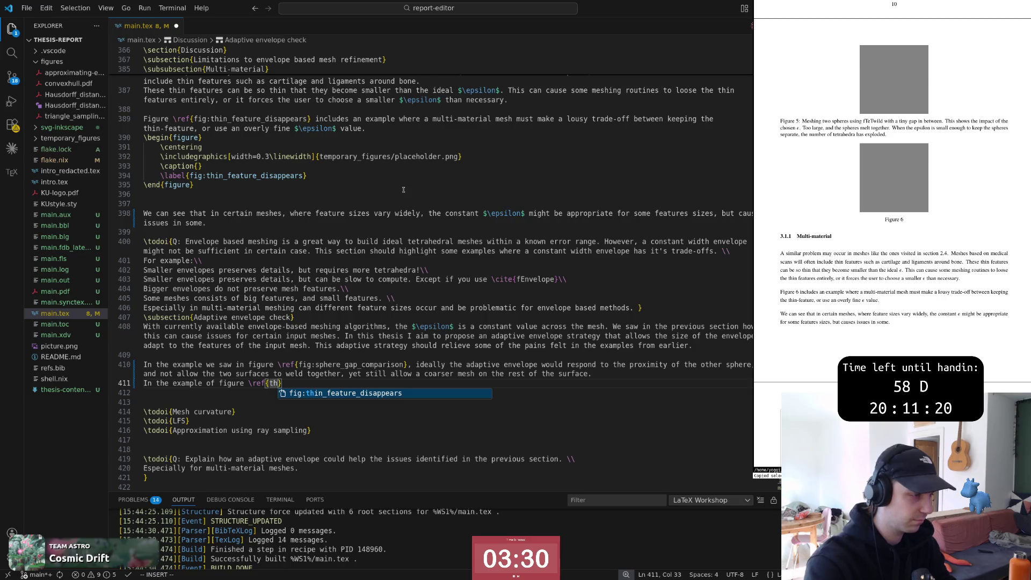
key("Return")
key("Escape")
type("ars")
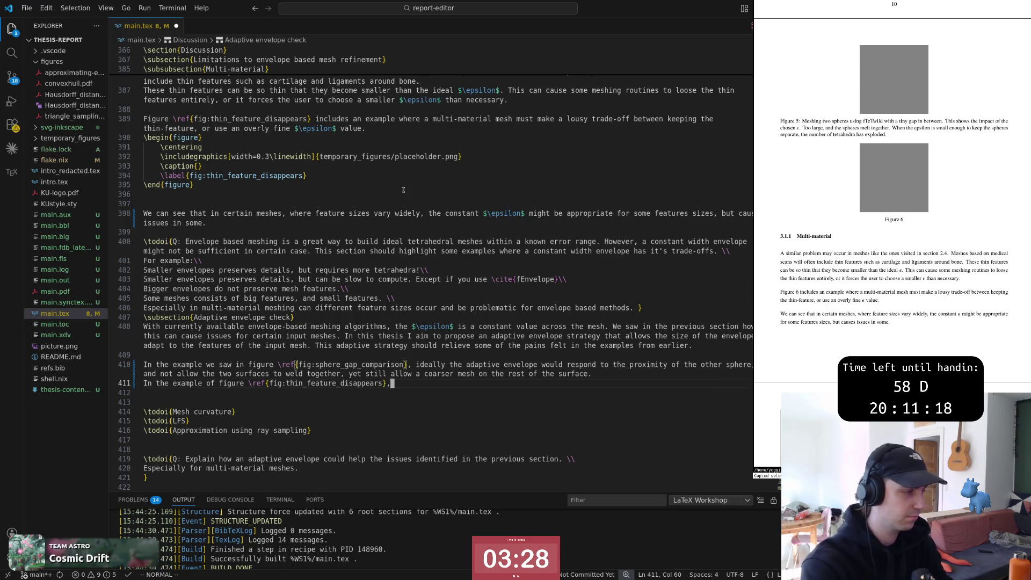
type("},")
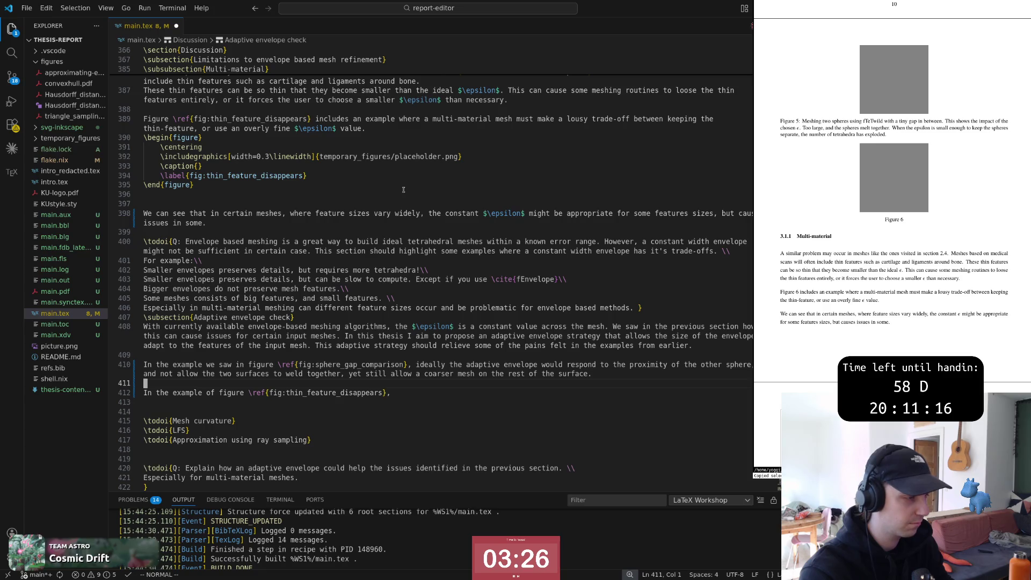
key("Escape")
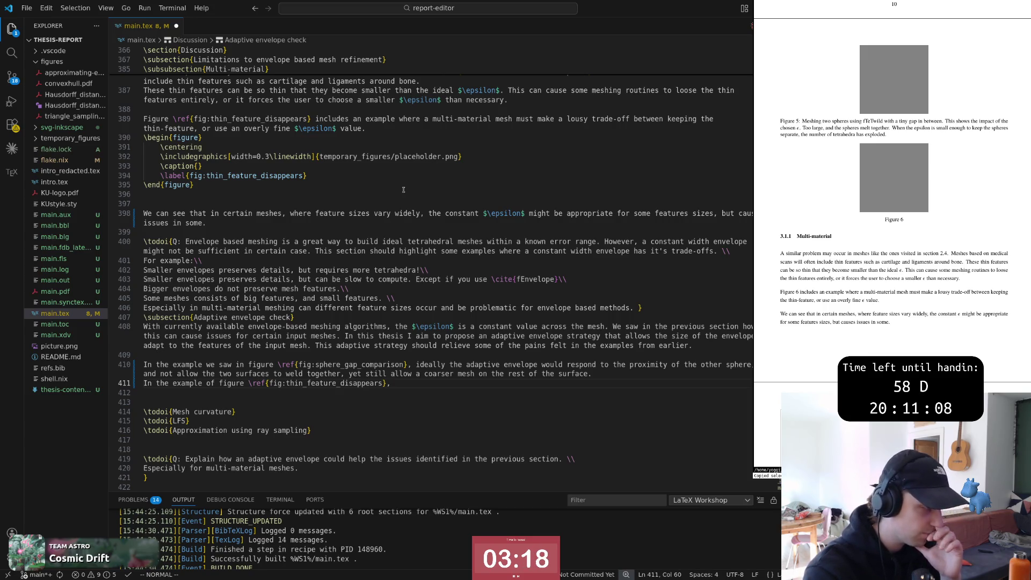
Step: Extend the Mesh curvature todo about refining on surface curvature, then resume line 411 after the comma
key("j")
key("j")
key("j")
key("e")
key("e")
key("e")
type("a. A lot of meshin")
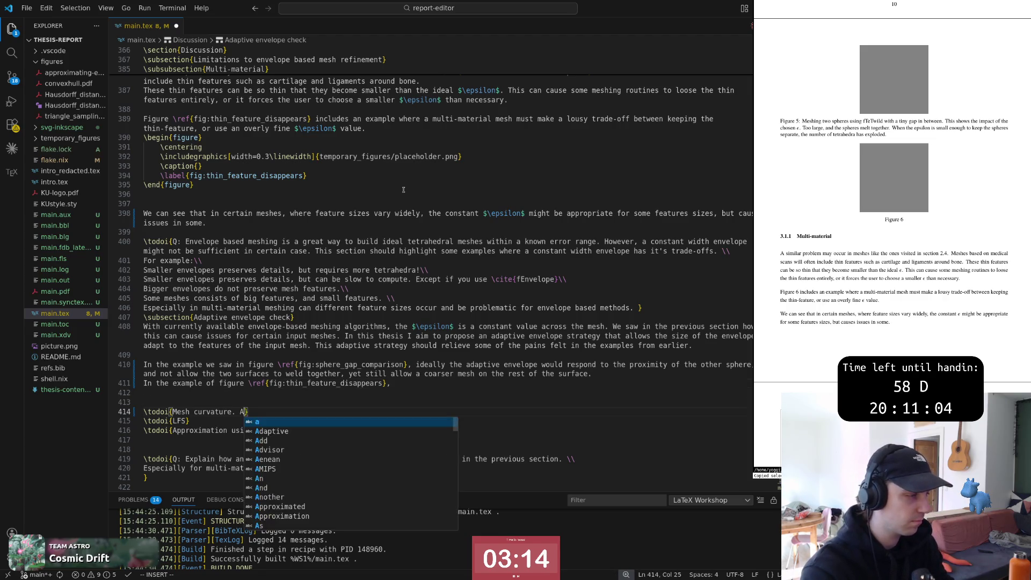
type("g algorithms tak")
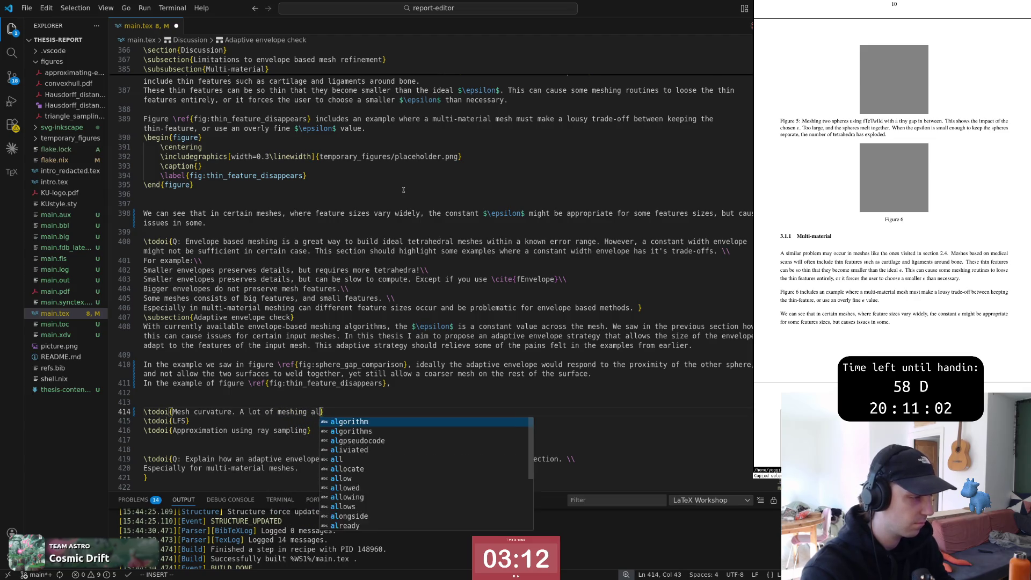
type("e the surfcace")
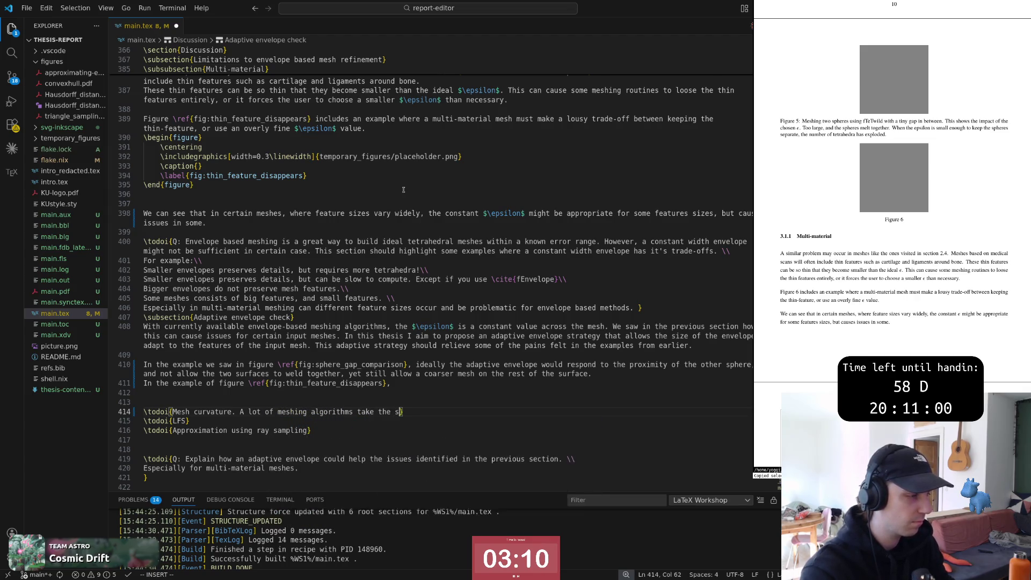
key("BackSpace")
type("ace ")
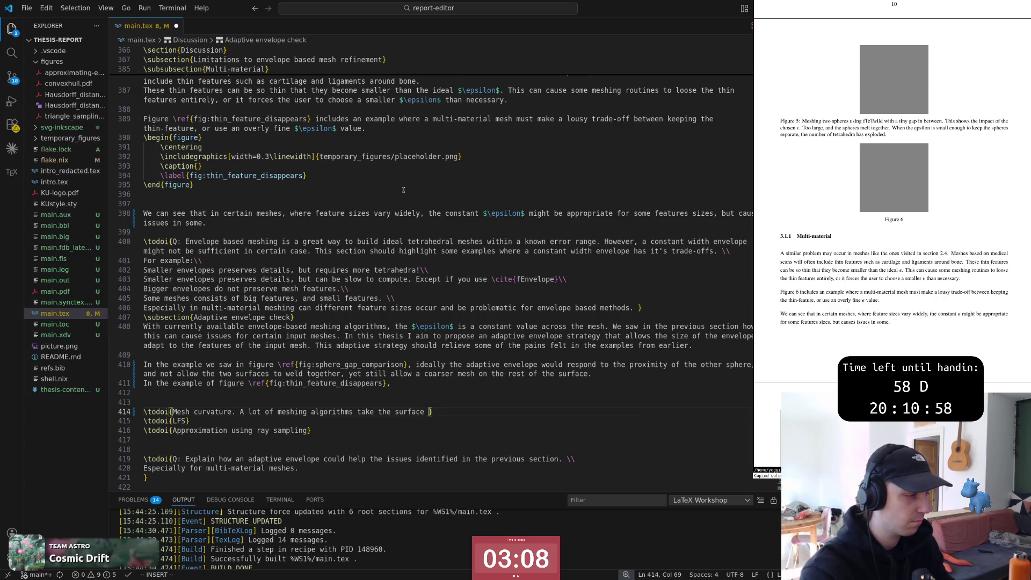
type("curvature into")
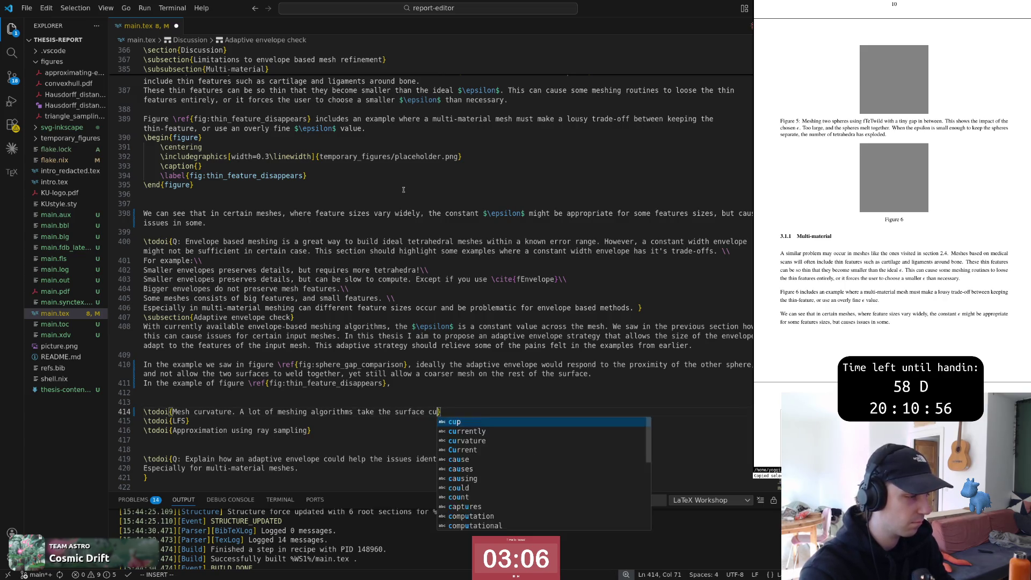
type(" account when")
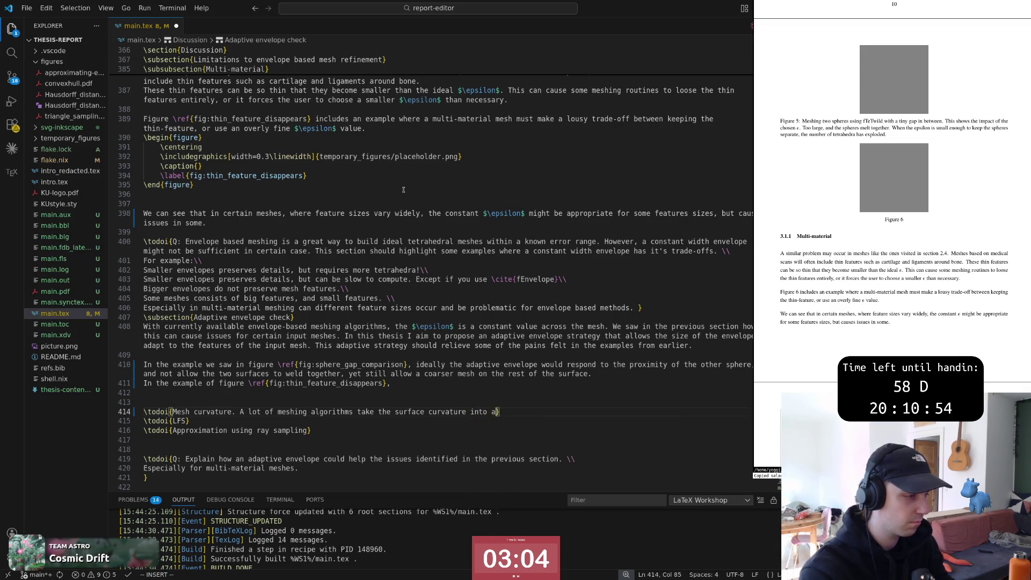
type(" r")
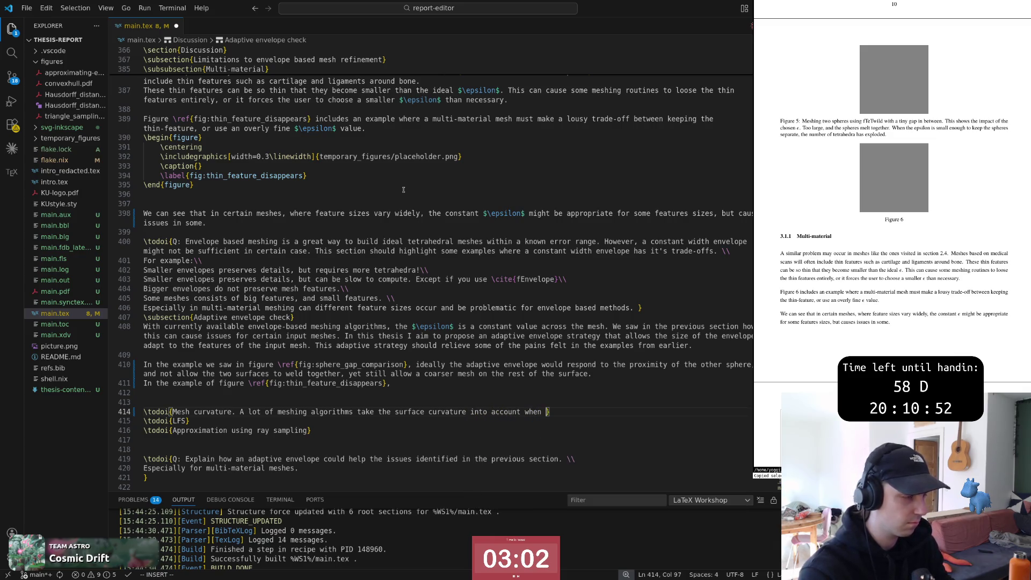
type("efining")
key("Escape")
key("k")
key("k")
key("k")
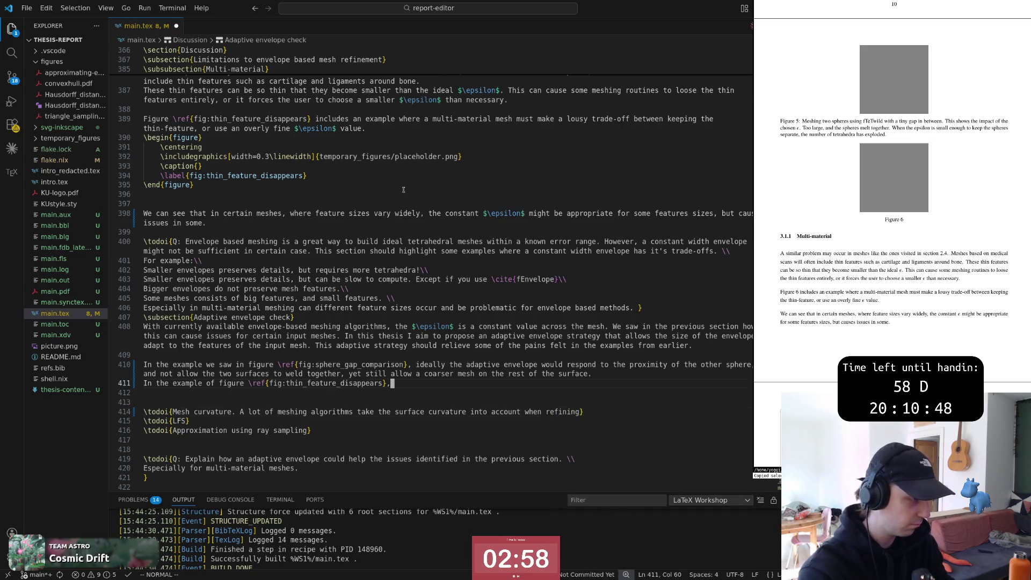
key("a")
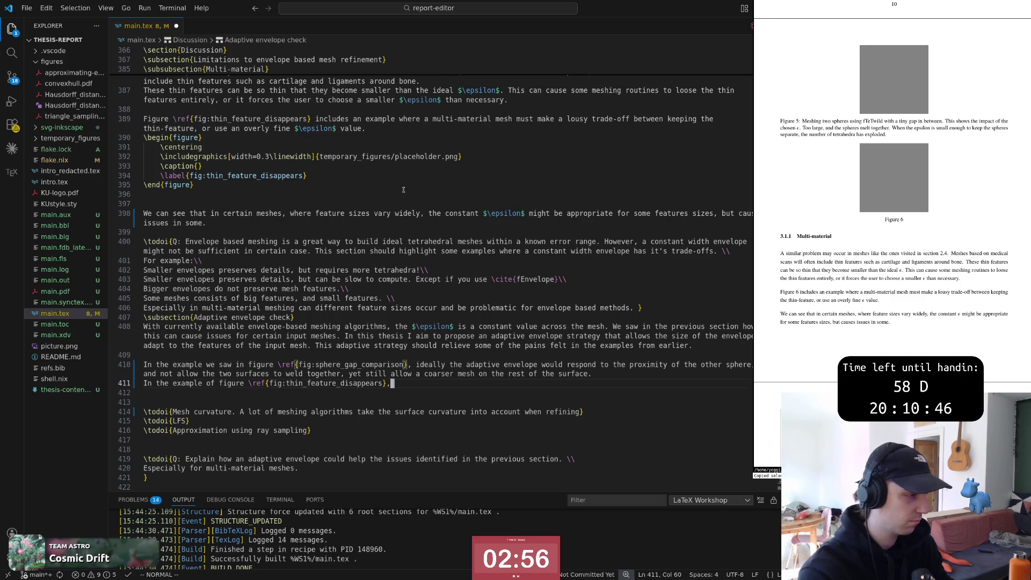
type("we")
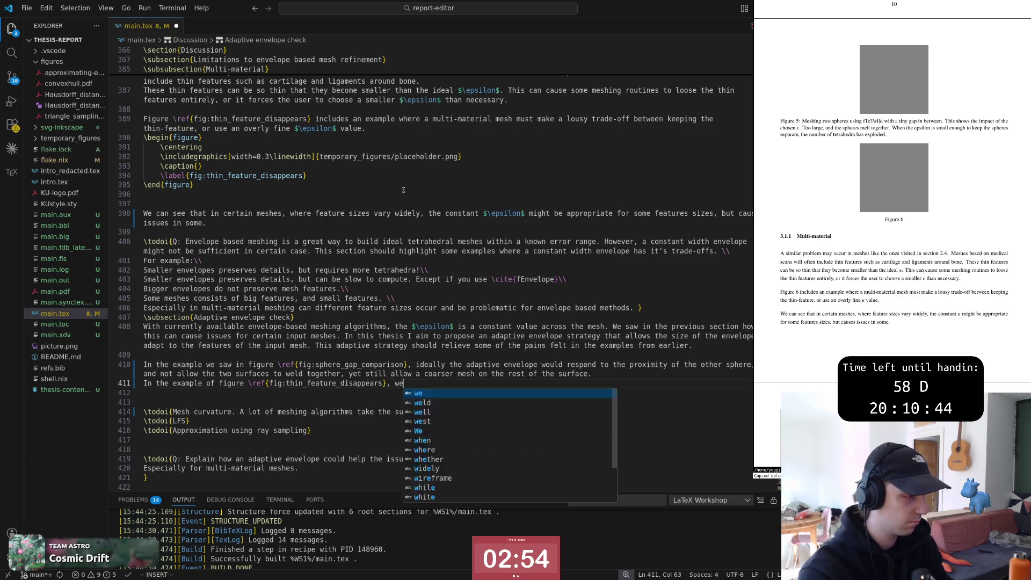
type(" would want")
Step: Finish line 411 with 'we would want' and briefly check the browser search
key("Escape")
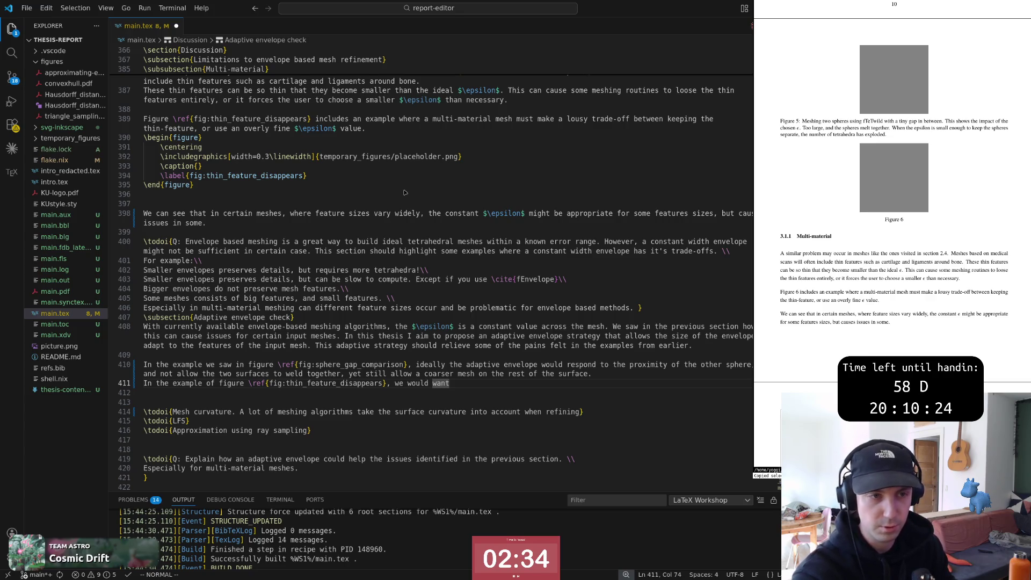
key("alt+Tab")
key("alt+Tab")
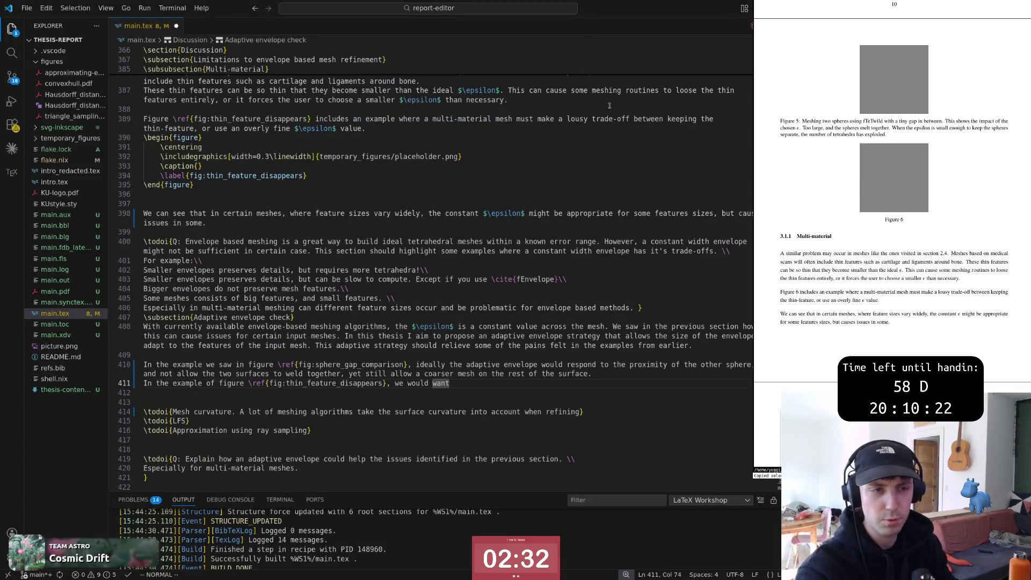
scroll(889, 196, "down", 5)
scroll(890, 195, "down", 5)
scroll(889, 196, "down", 3)
scroll(889, 196, "down", 5)
scroll(889, 195, "down", 5)
scroll(889, 196, "down", 3)
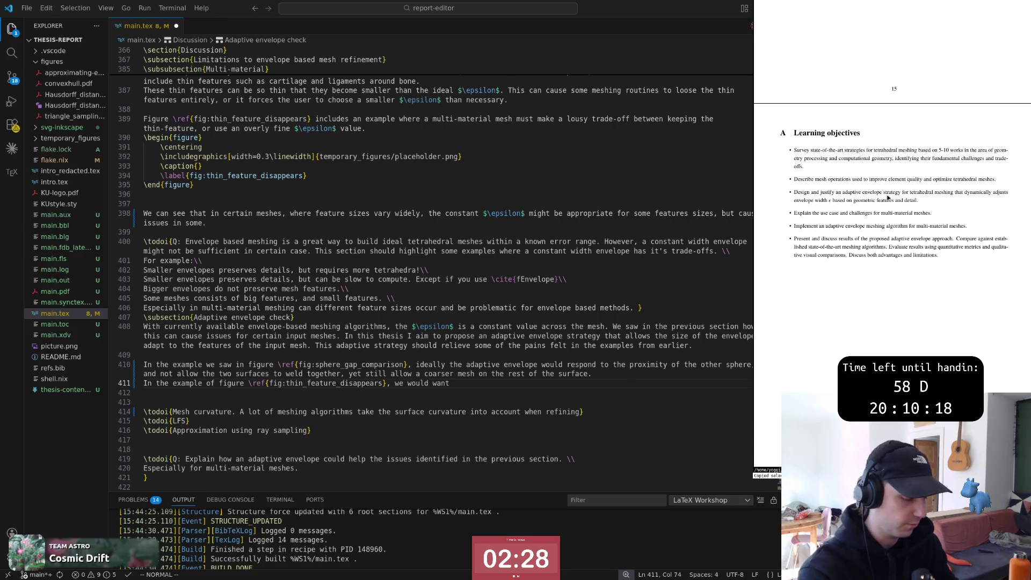
scroll(888, 198, "up", 5)
scroll(889, 199, "up", 5)
scroll(889, 198, "up", 5)
scroll(889, 199, "up", 5)
scroll(888, 199, "up", 5)
scroll(888, 198, "up", 5)
scroll(888, 198, "up", 5)
scroll(889, 198, "up", 5)
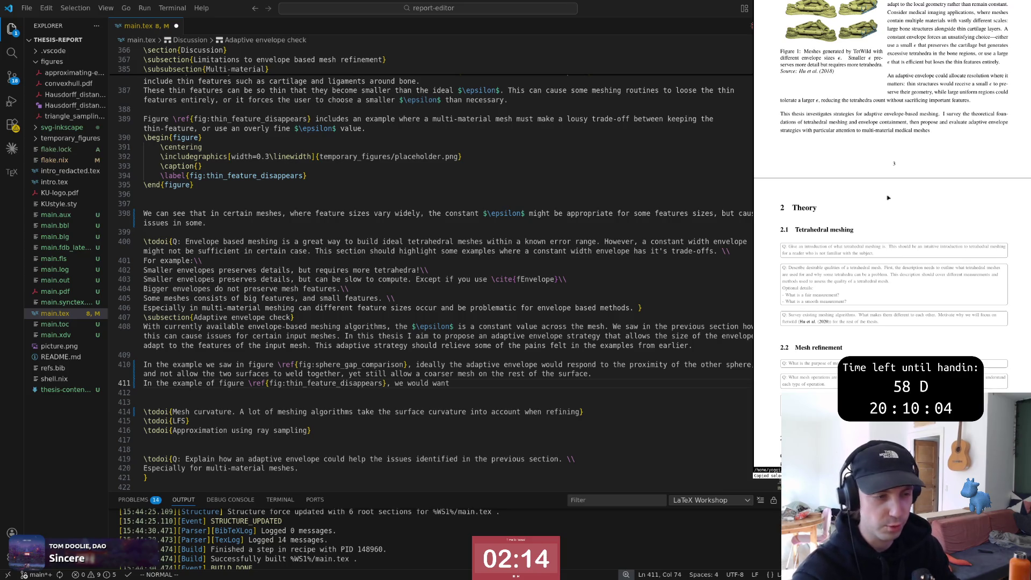
key("alt+Tab")
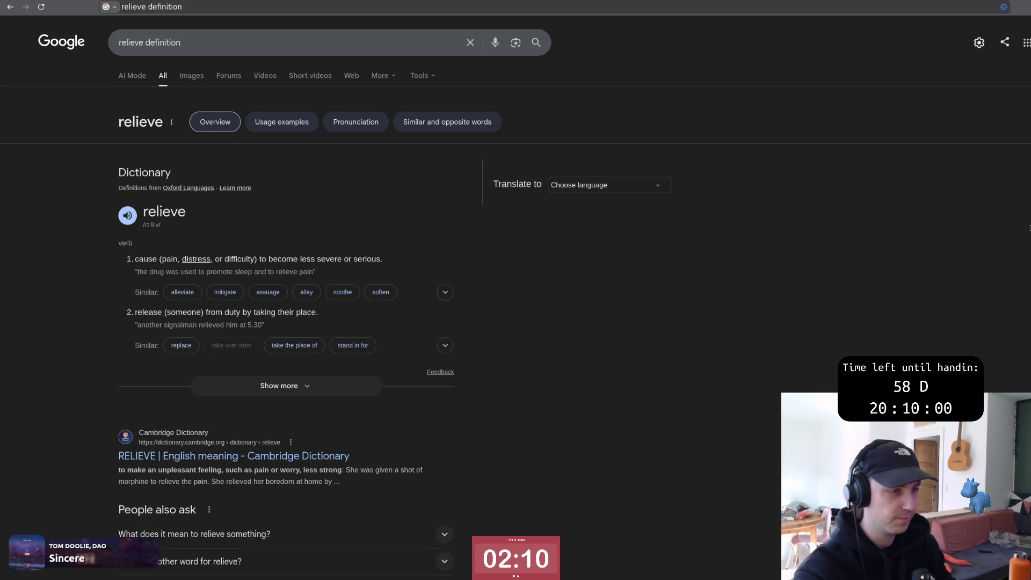
key("alt+Tab")
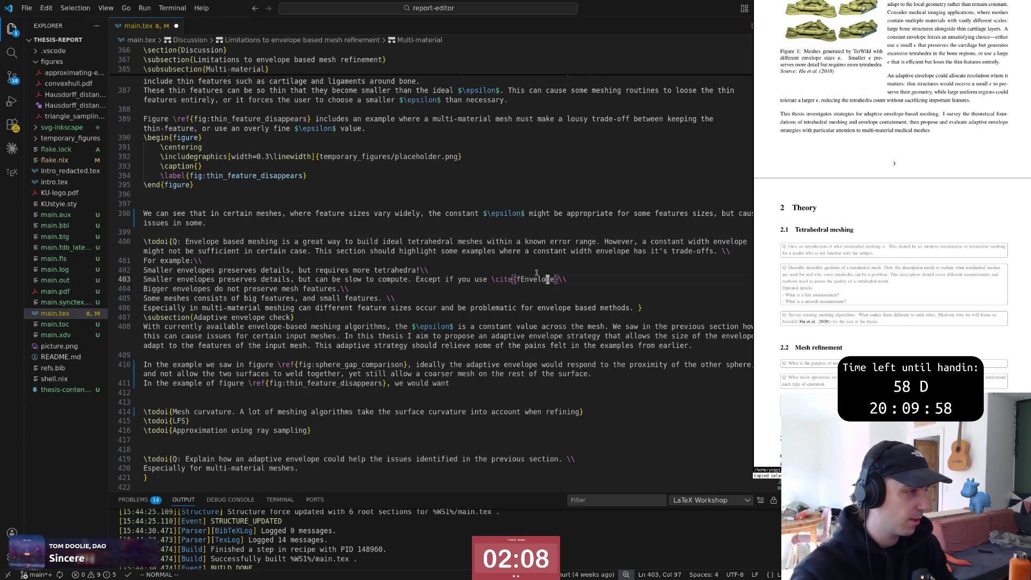
key("k")
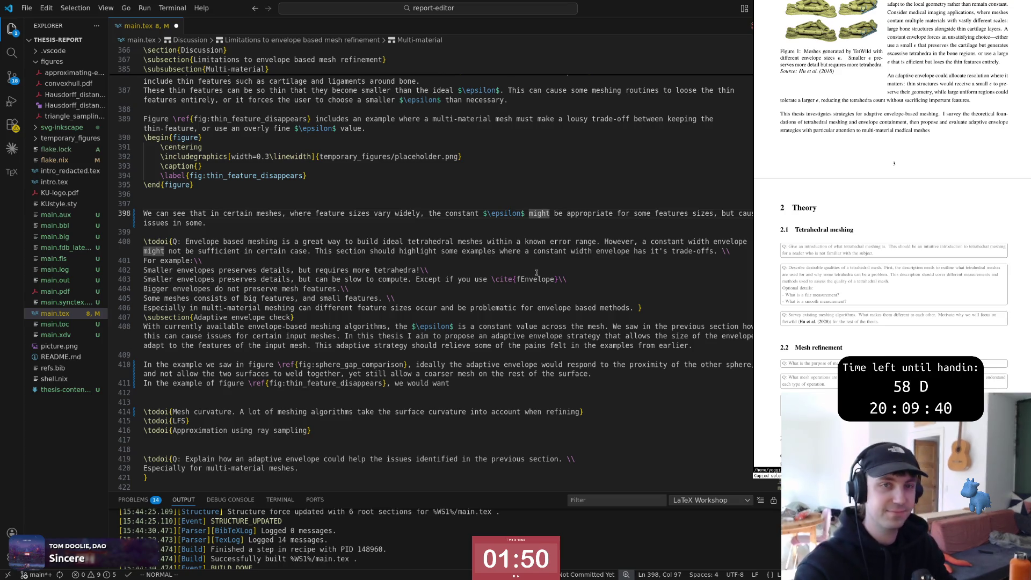
key("Escape")
key("y")
key("y")
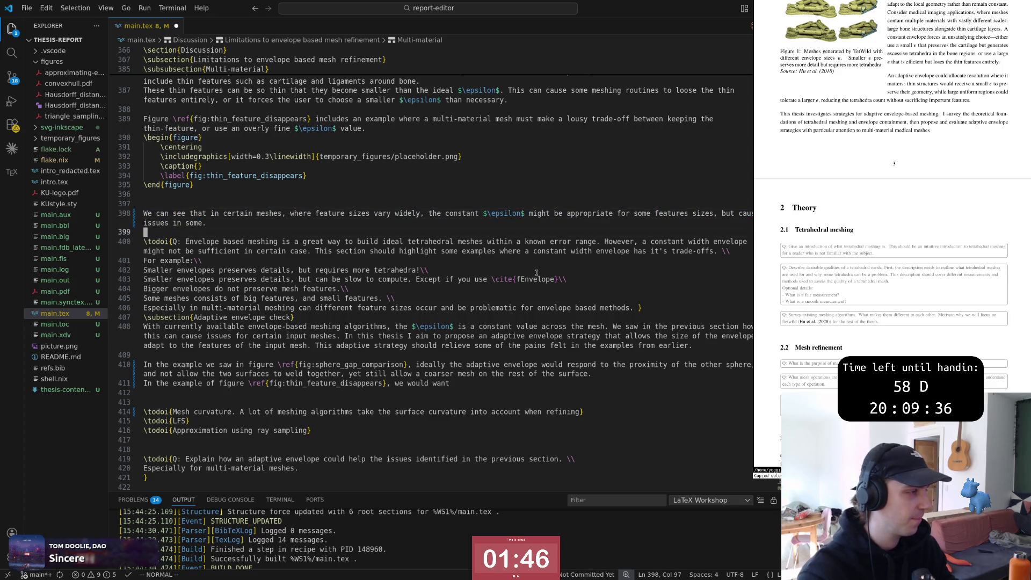
type("20j")
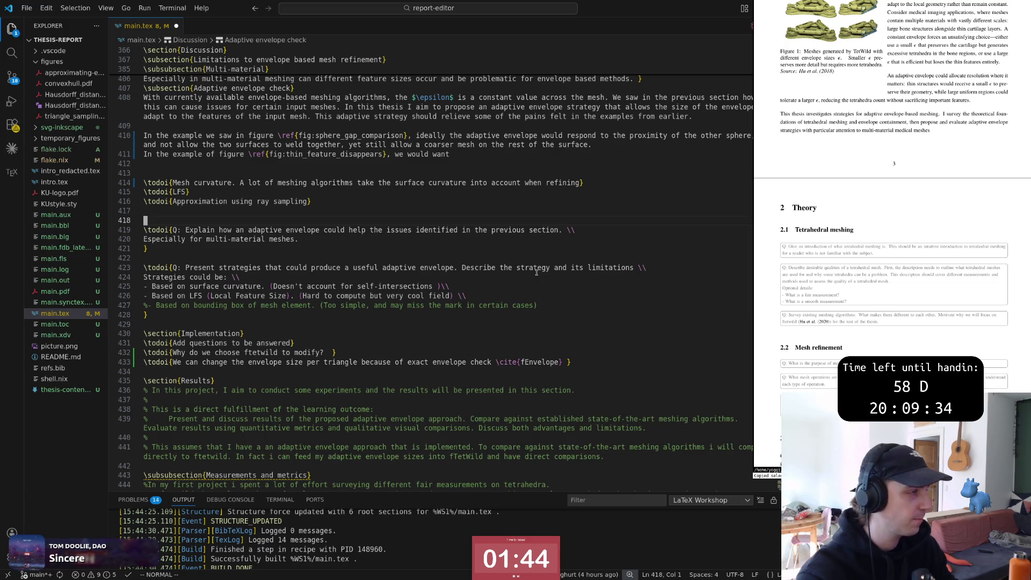
Step: Complete line 411 with 'the adaptive envelope to preserve thin features.'
key("k")
key("k")
key("k")
key("k")
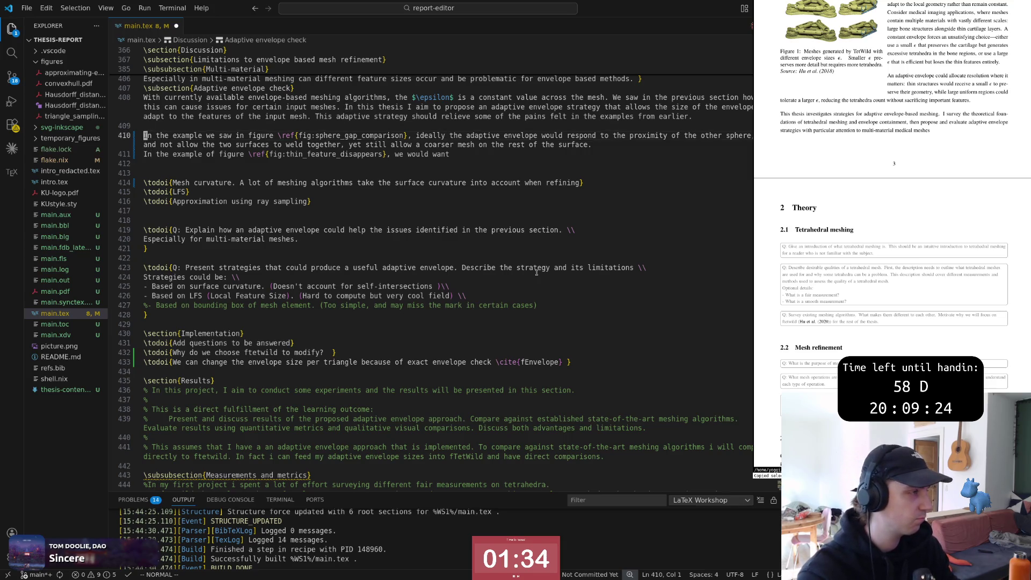
key("j")
key("shift+a")
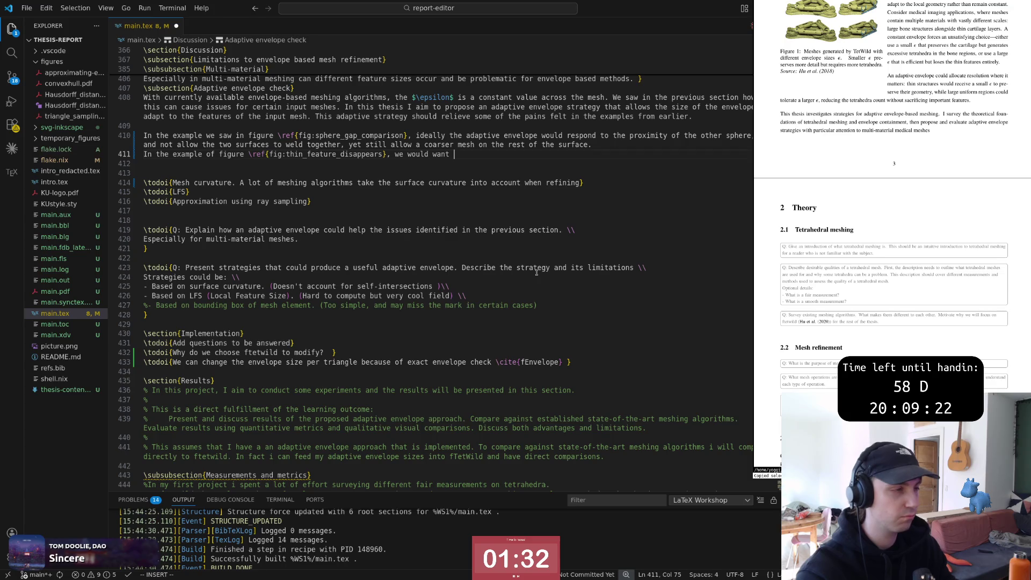
type("the adapt")
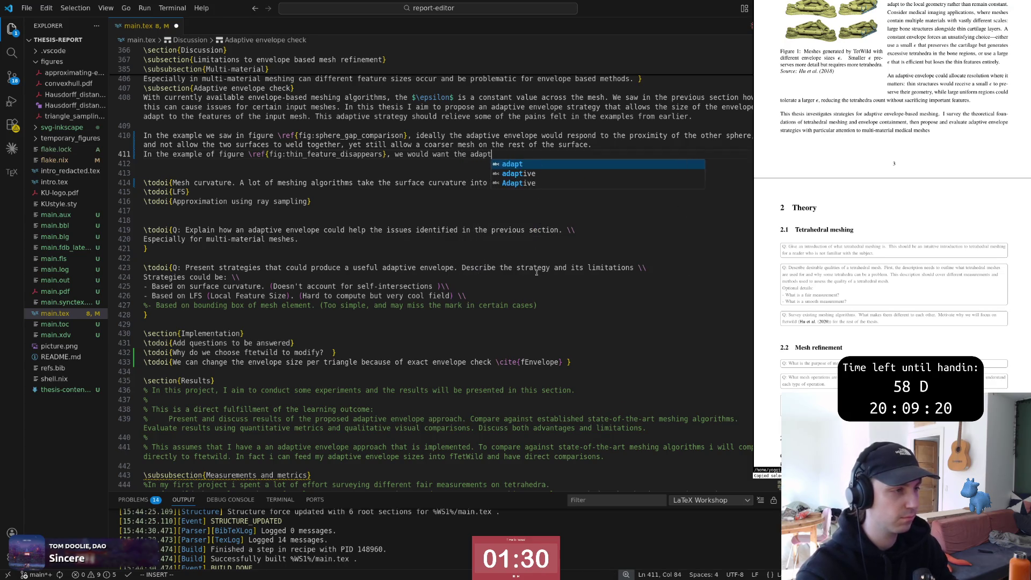
type("ive envelope to")
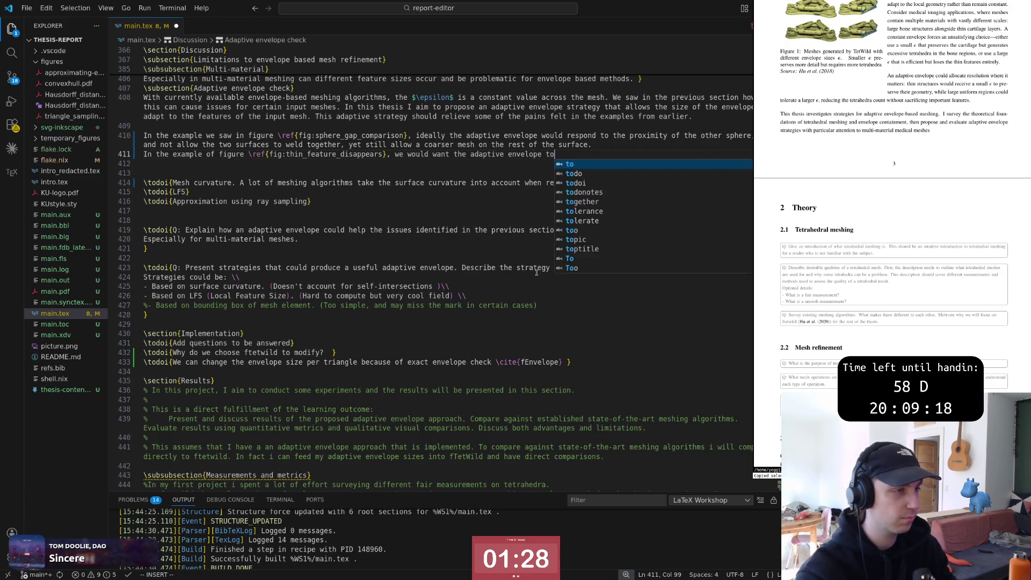
type(" preserve t")
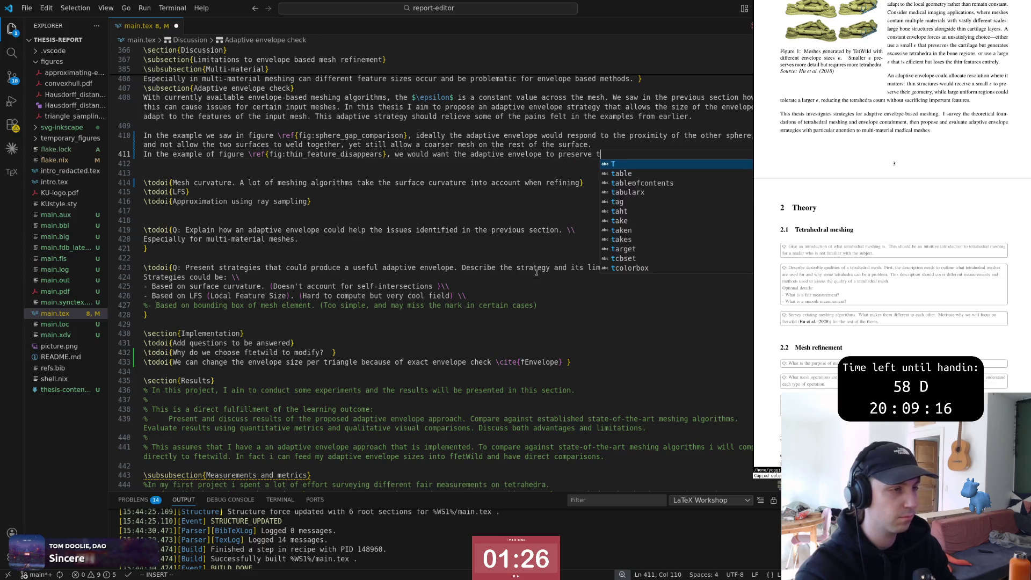
type("hin features,")
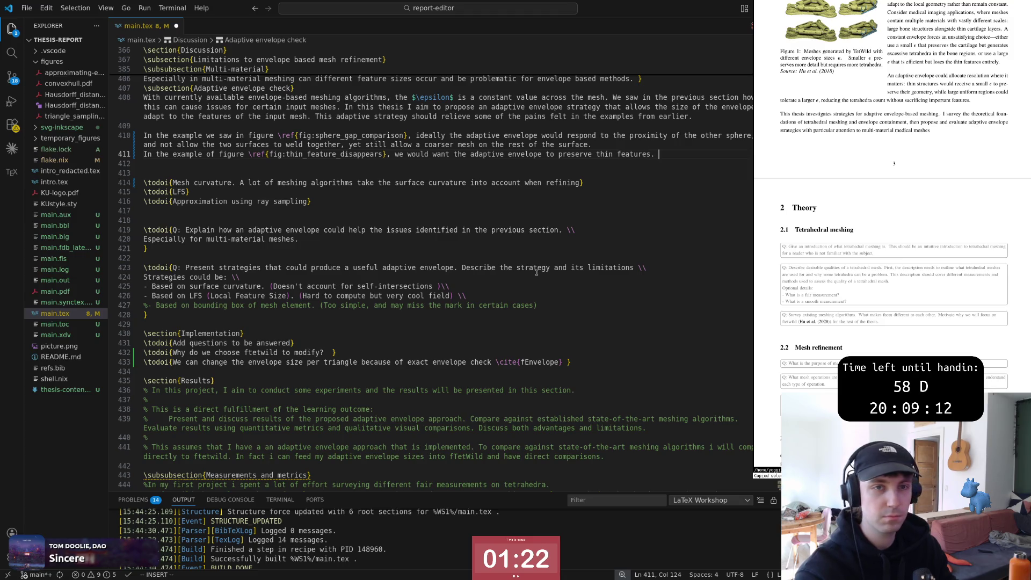
key("Escape")
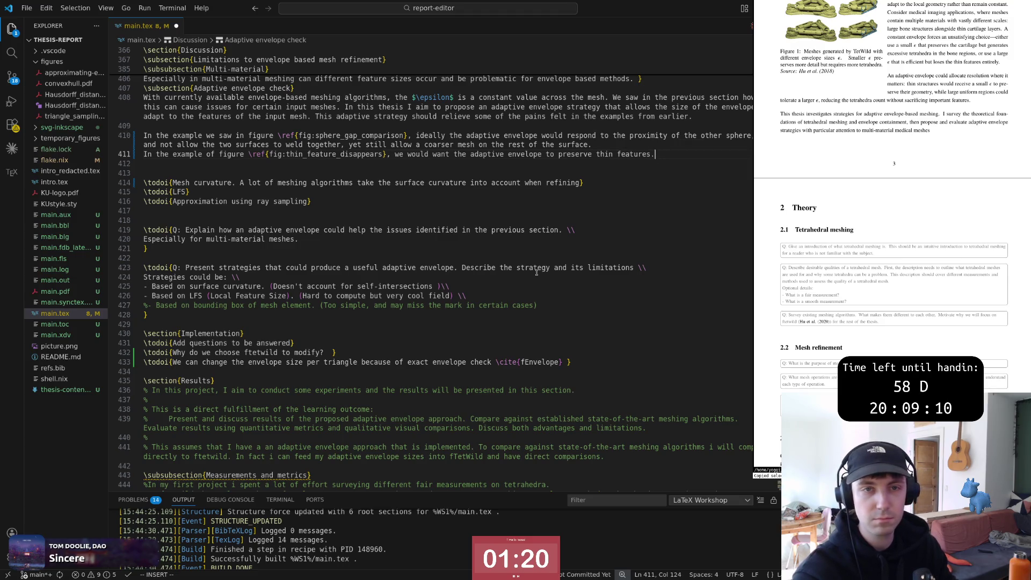
Step: Add a blank line above the sentence, then remove it again
key("Escape")
key("bracketleft")
key("space")
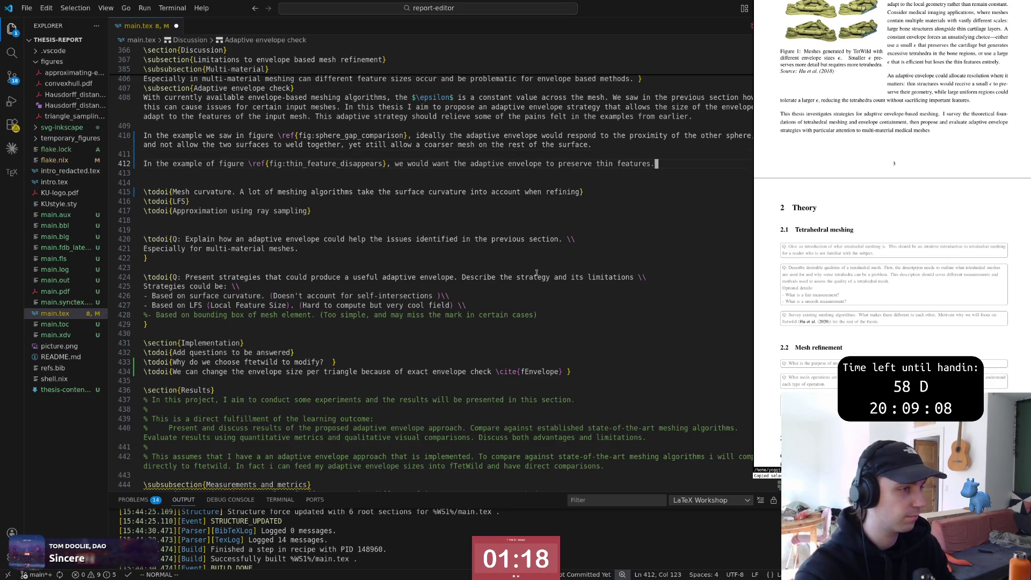
key("Escape")
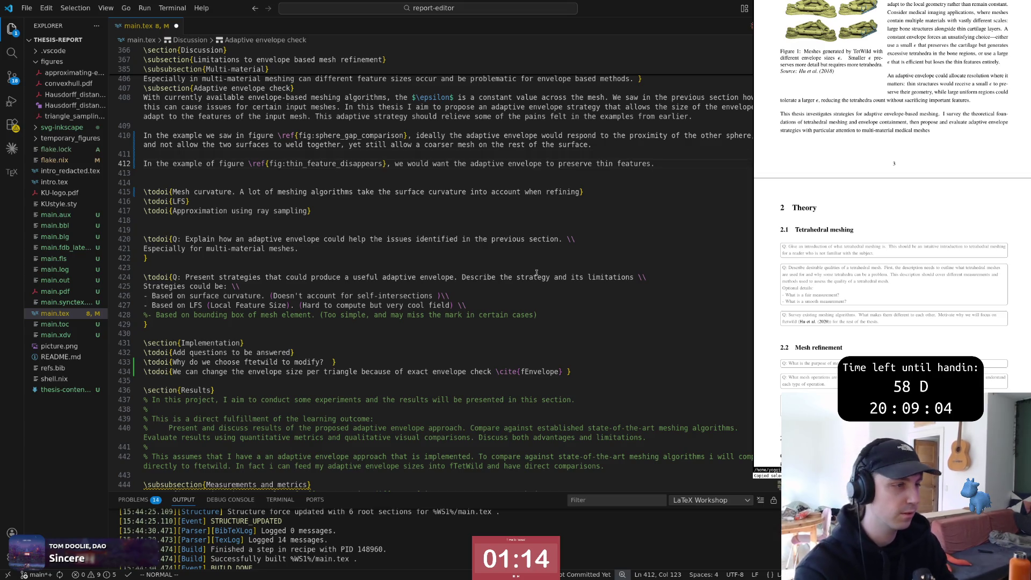
key("Escape")
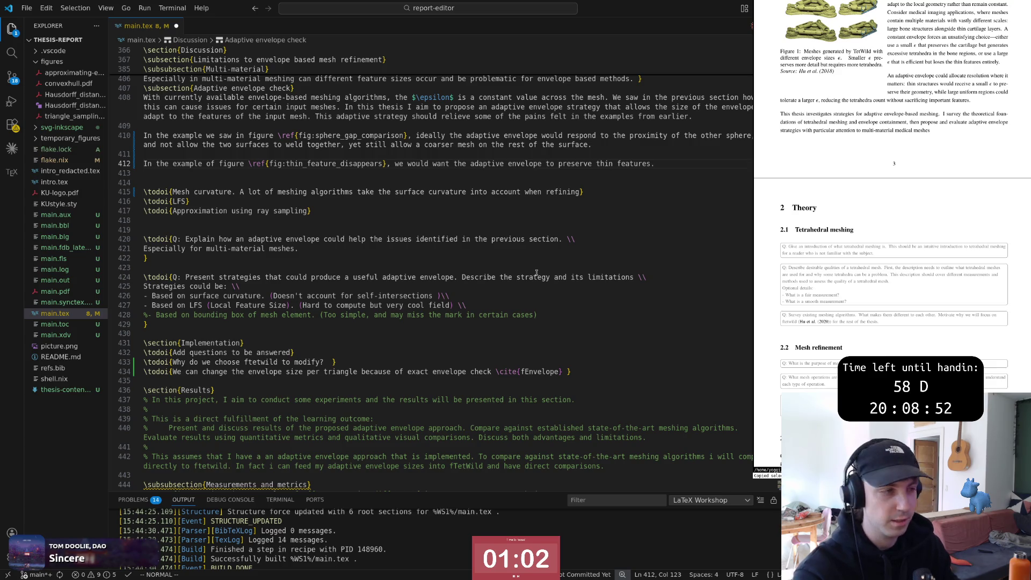
key("k")
key("d")
key("d")
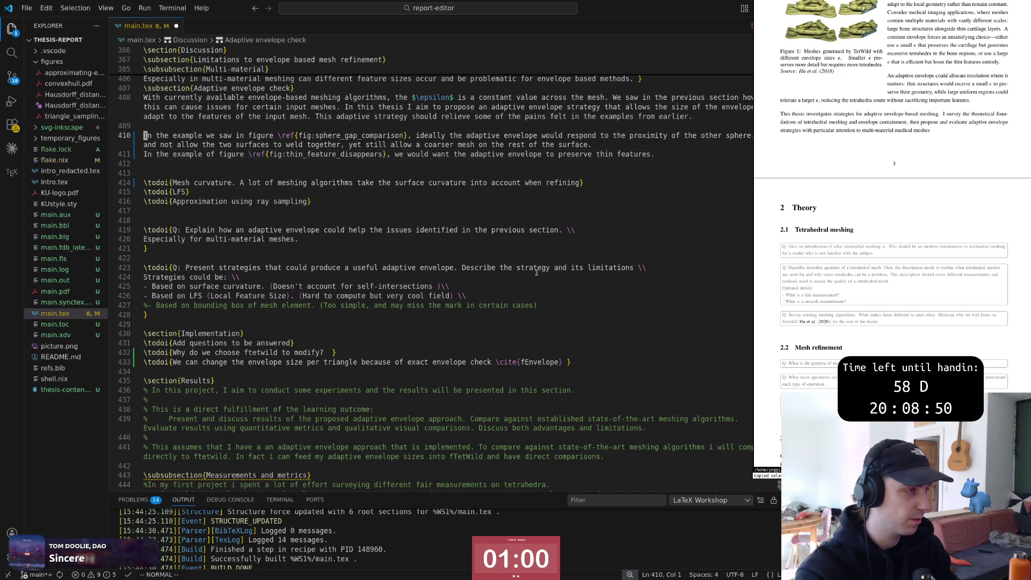
Step: Extend line 411 saying the envelope should not be thicker than..
key("dollar")
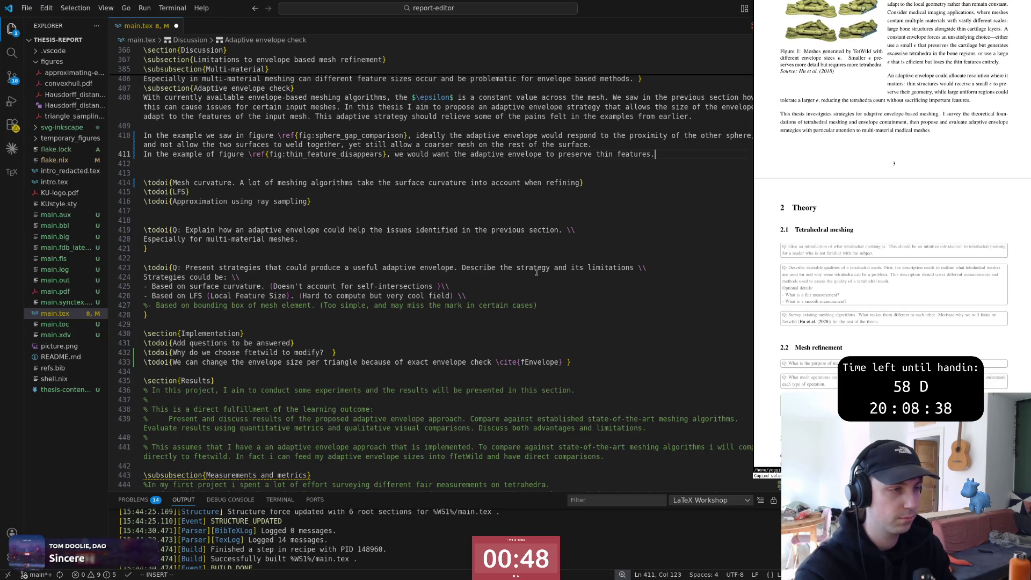
key("Escape")
key("0")
key("w")
key("w")
key("w")
key("w")
key("w")
key("w")
key("A")
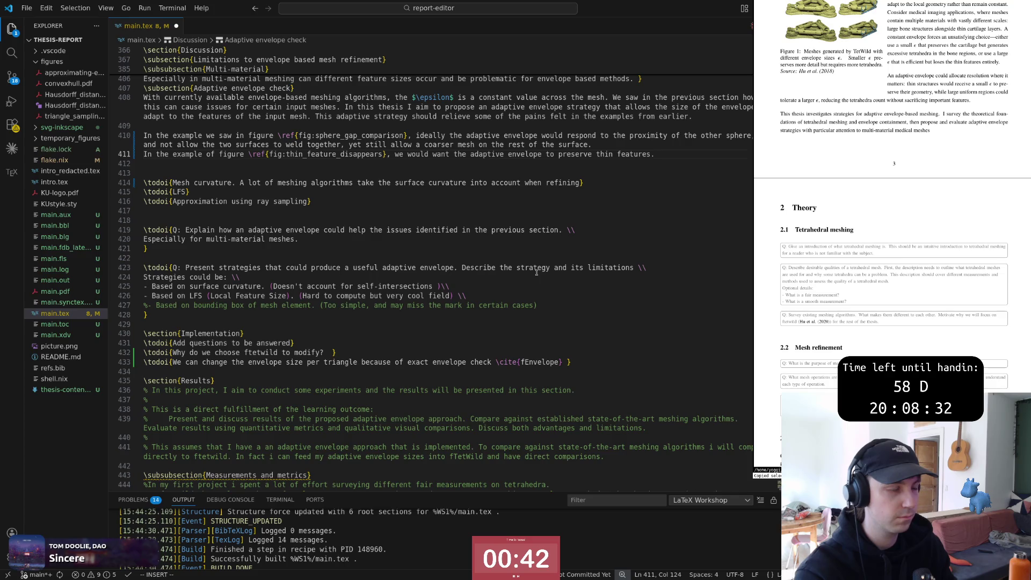
type("ithe")
key("Escape")
type("A and not allow the ")
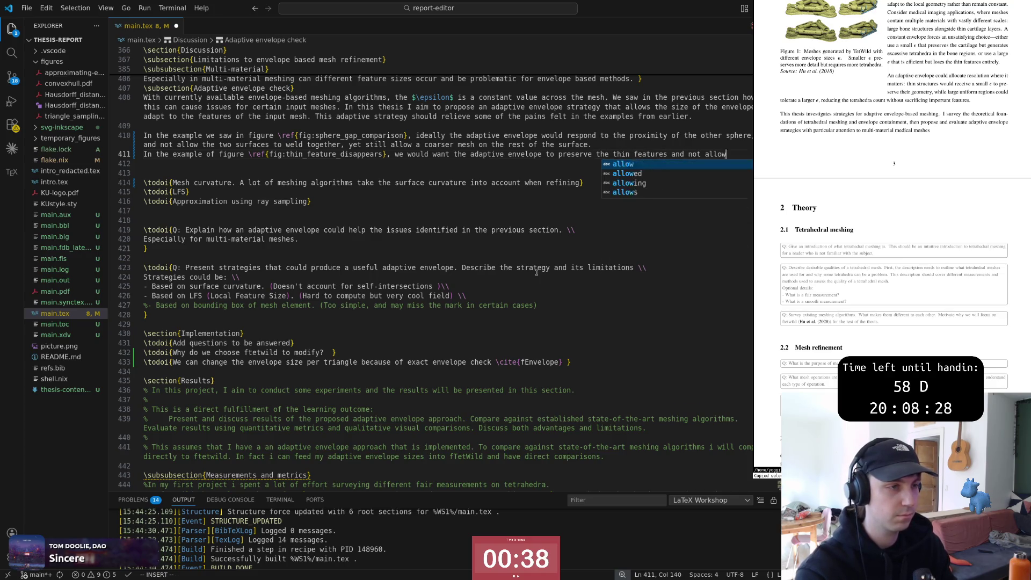
type("envelope")
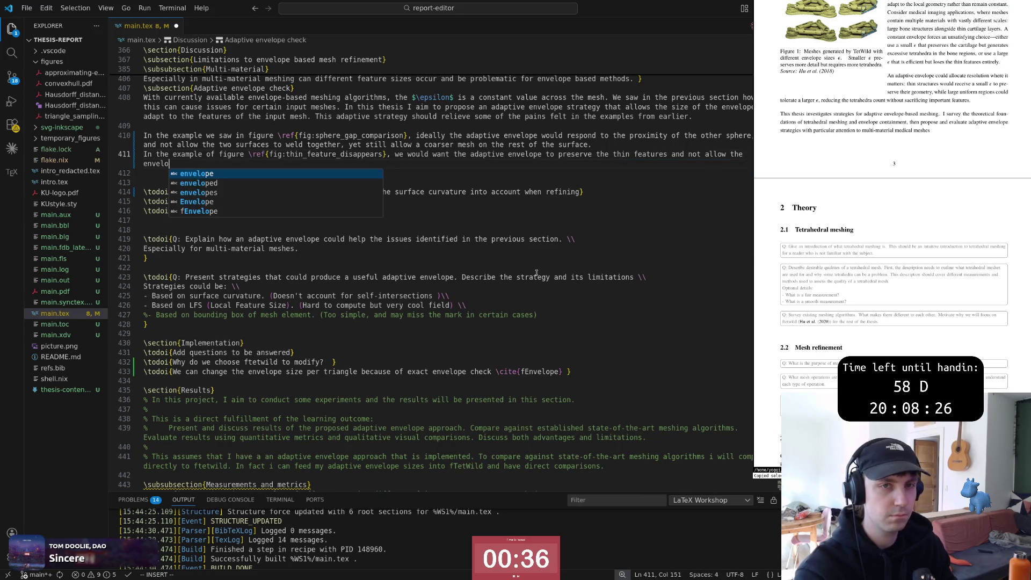
type(" to be thicker  tha")
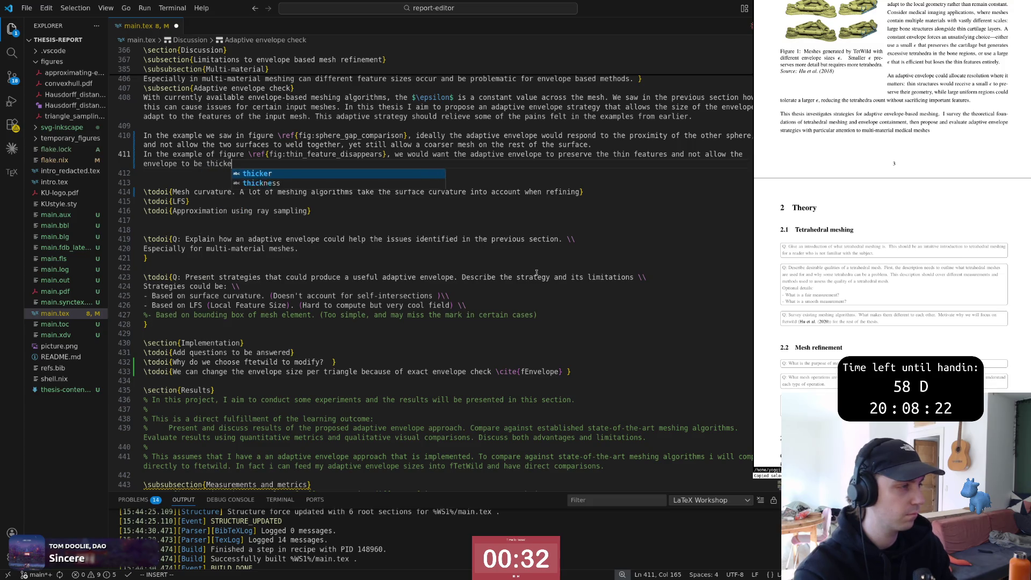
type("n")
key("Escape")
key("k")
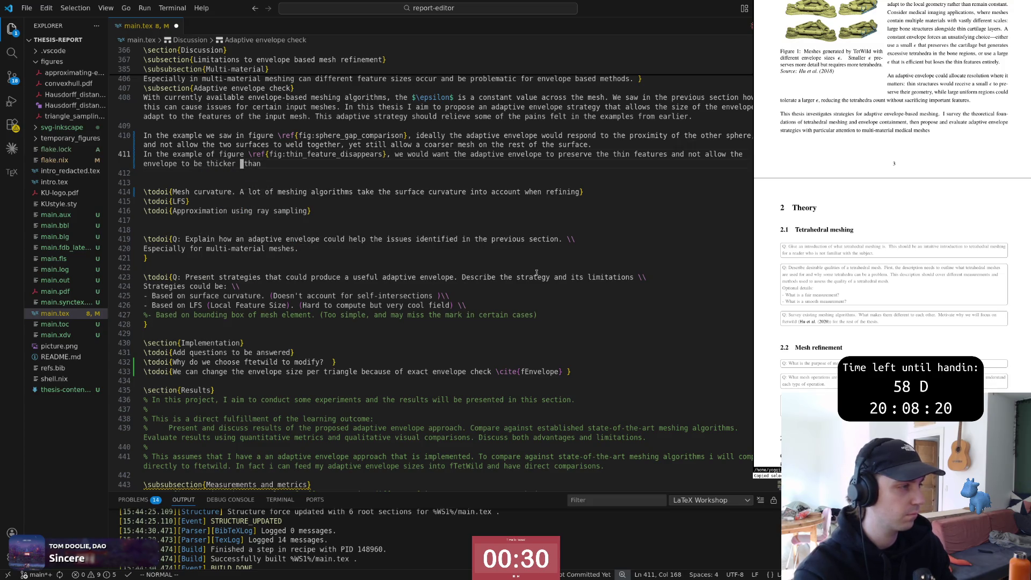
type("xA the")
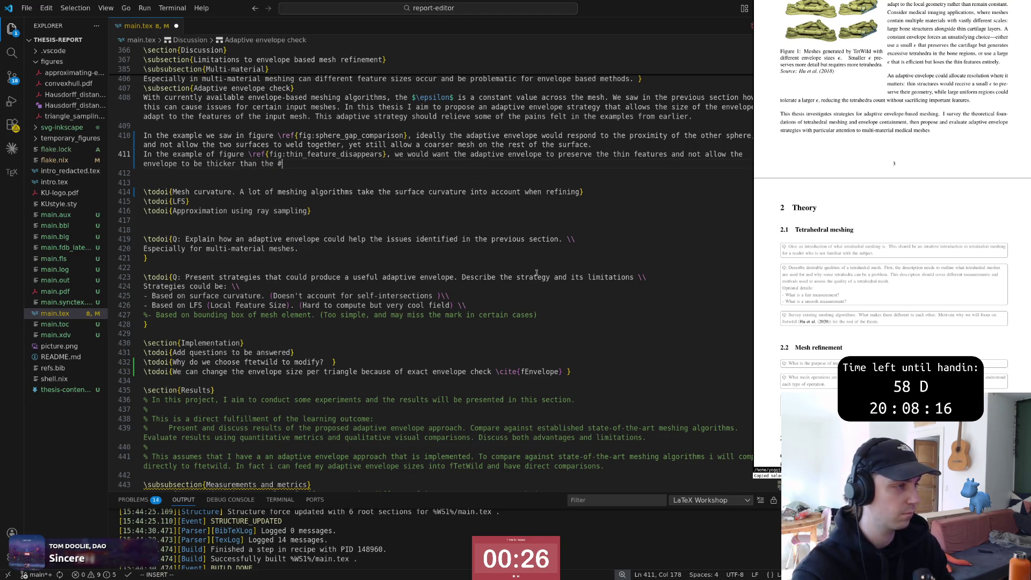
type(" shape")
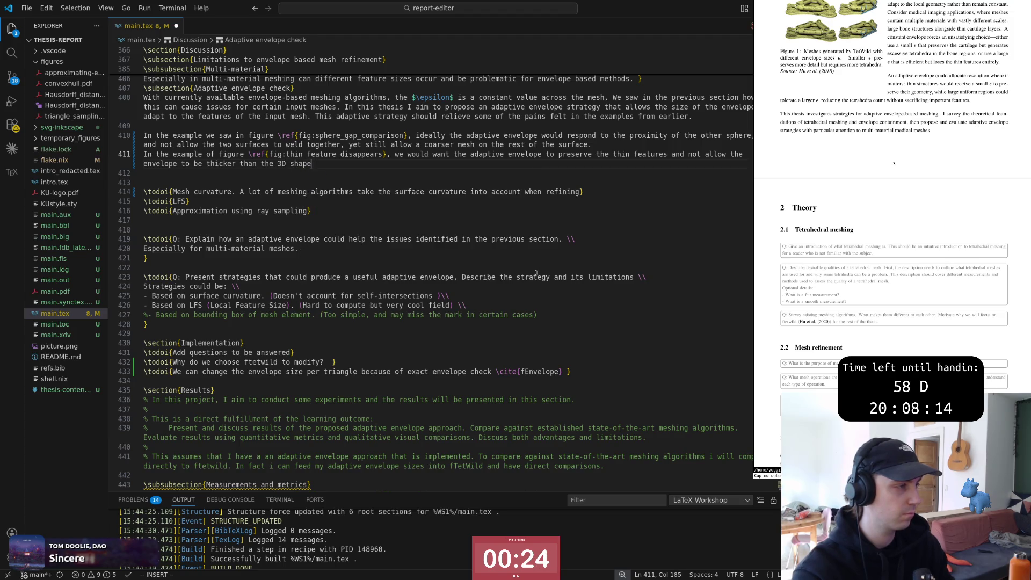
Step: End the sentence with 'the 3D part.', rewording 'shape' to 'object' to 'part'
key("Escape")
type("b")
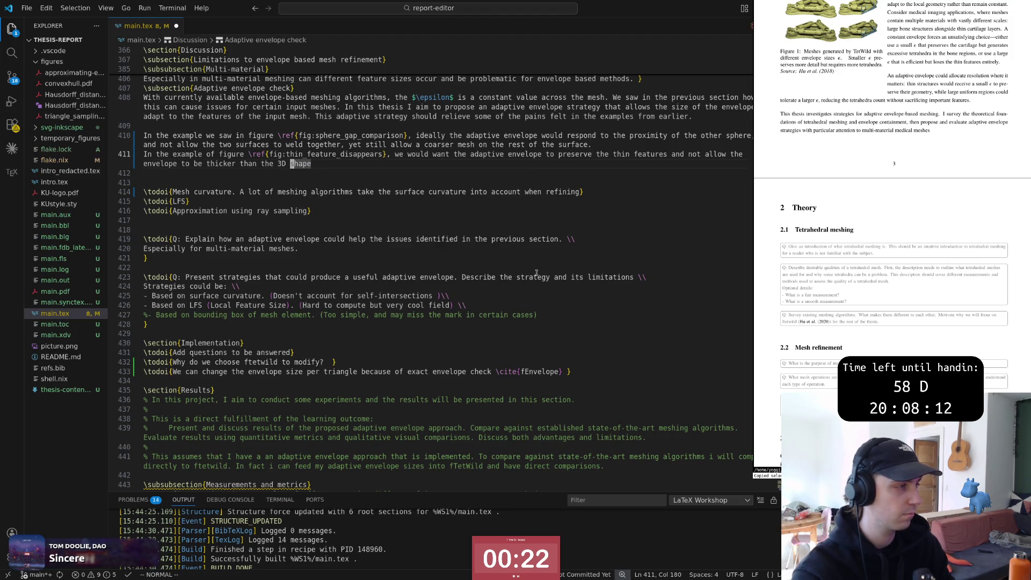
type("cwobject")
key("Escape")
type("a.")
key("Escape")
key("b")
key("b")
type("wcwpart")
key("Escape")
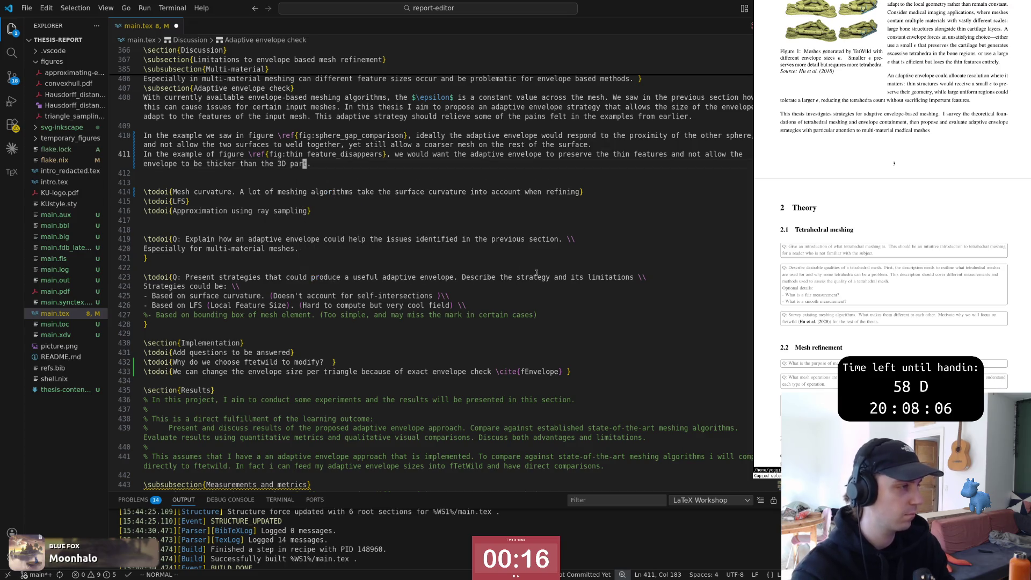
Step: Open and then delete an unwanted empty line below the sentence
key("o")
key("Escape")
key("d")
key("d")
key("shift+v")
key("k")
key("Escape")
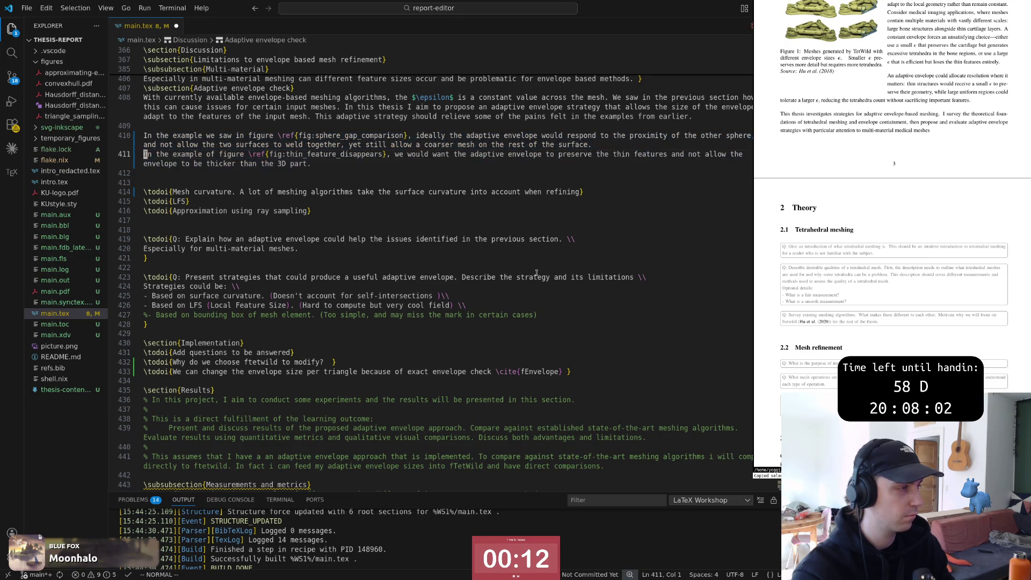
Step: Save main.tex and surround the \todoi{LFS} line with blank lines
key("ctrl+s")
key("j")
key("j")
key("j")
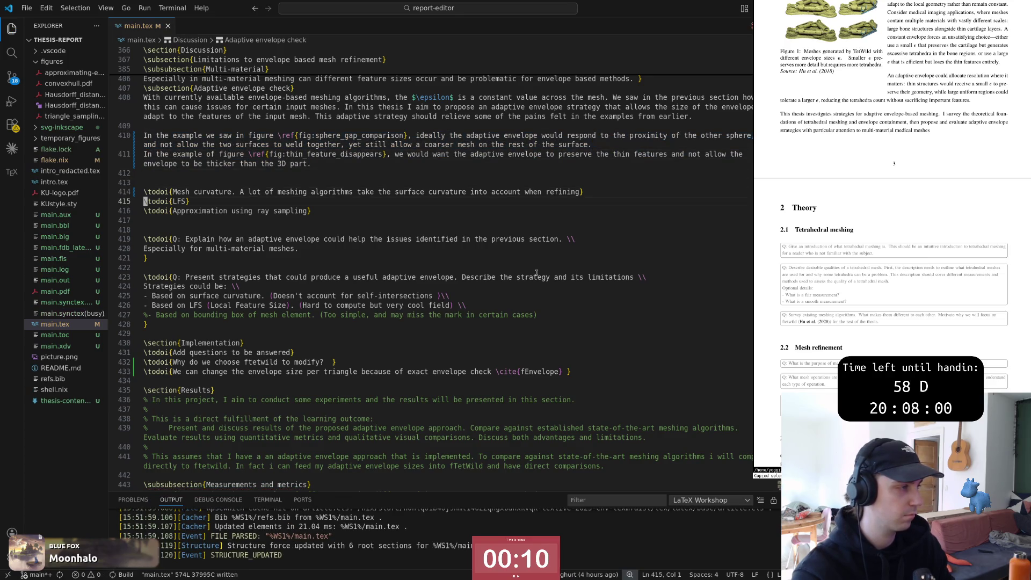
key("bracketleft")
key("space")
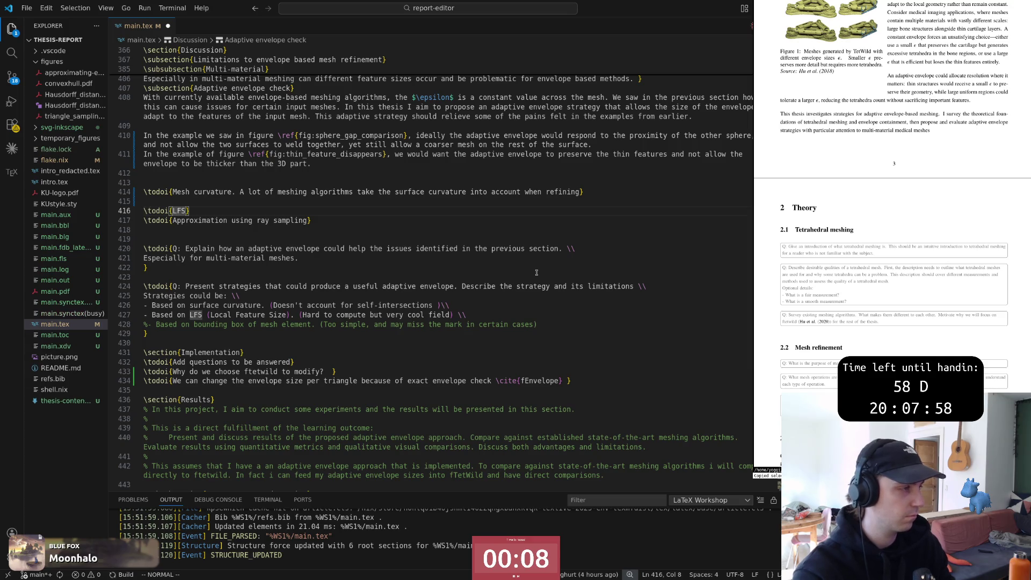
key("bracketright")
key("space")
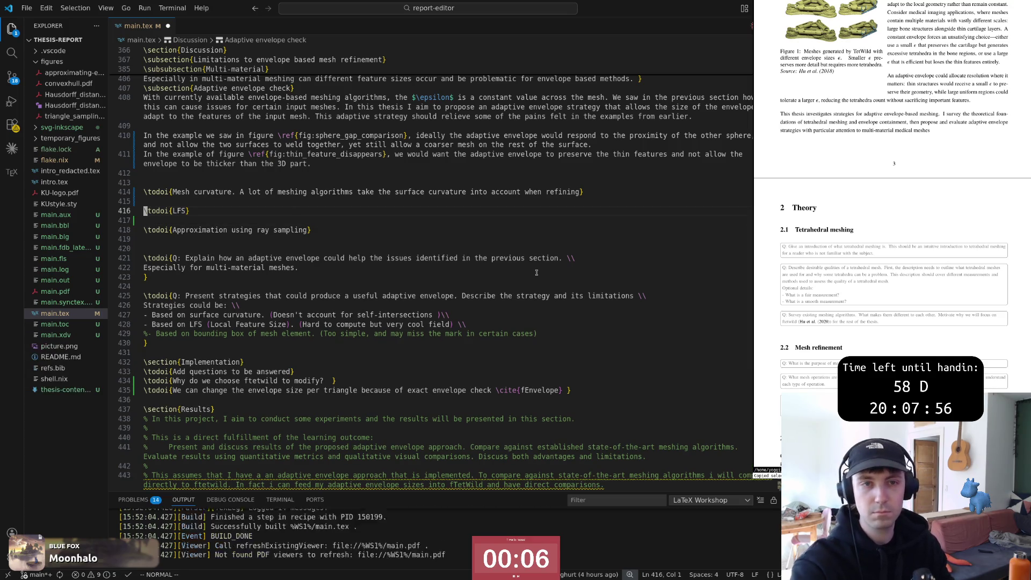
Step: Open the Polygon Mesh Processing book PDF in a new Firefox tab via 'poly'
key("super+2")
key("ctrl+t")
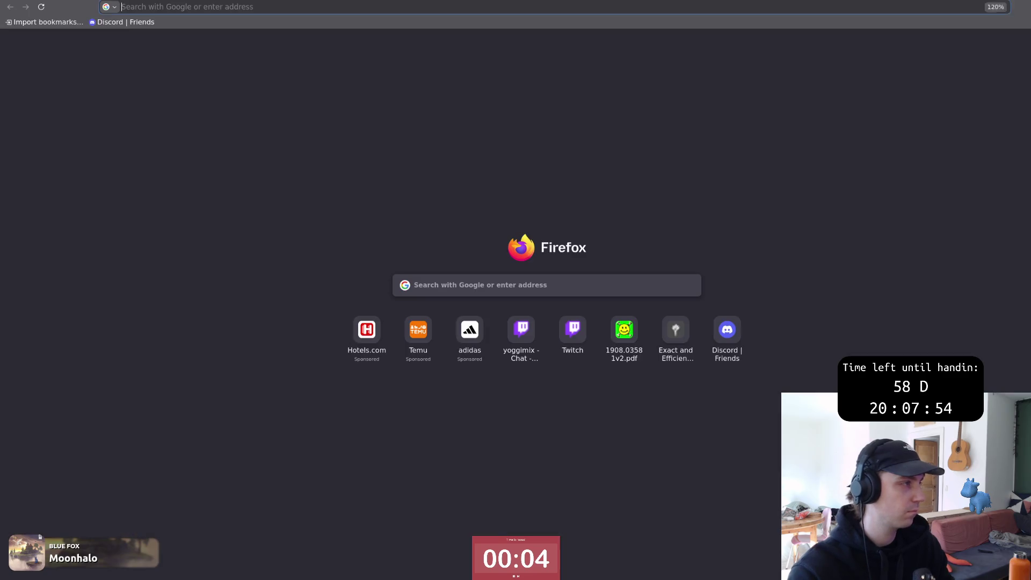
type("poly")
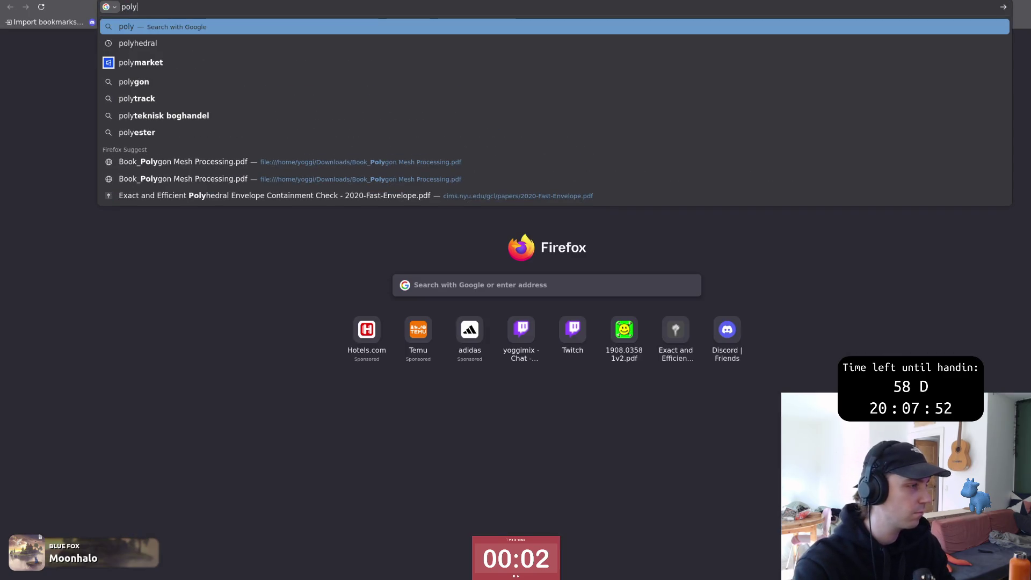
key("Down")
key("Down")
key("Down")
key("Down")
key("Down")
key("Down")
key("Down")
key("Return")
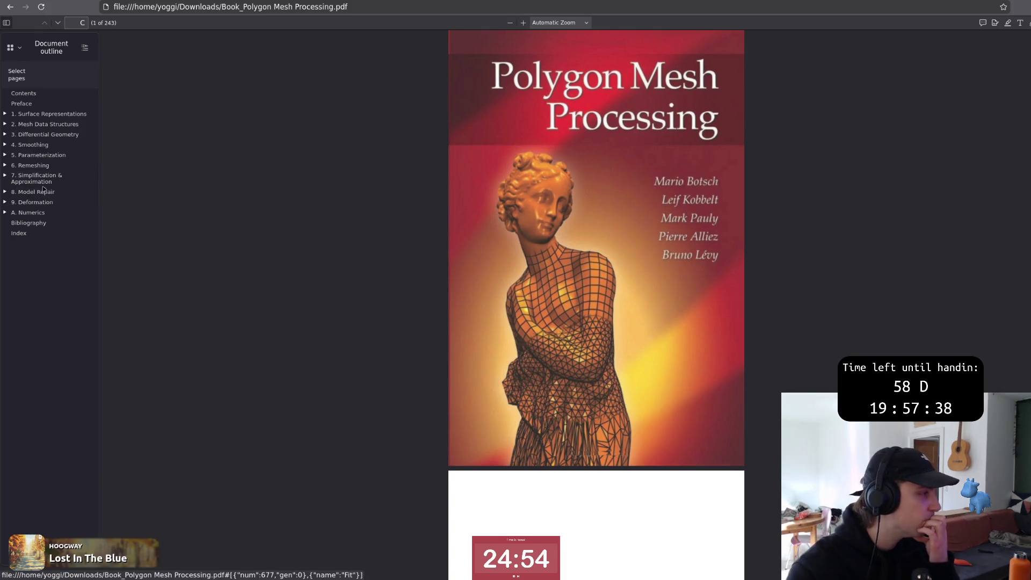
Step: Jump to chapter 8 Model Repair, expand chapters 8, 9, 6 and 5 in the outline, and open 8.1 Types of Artifacts
left_click(34, 202)
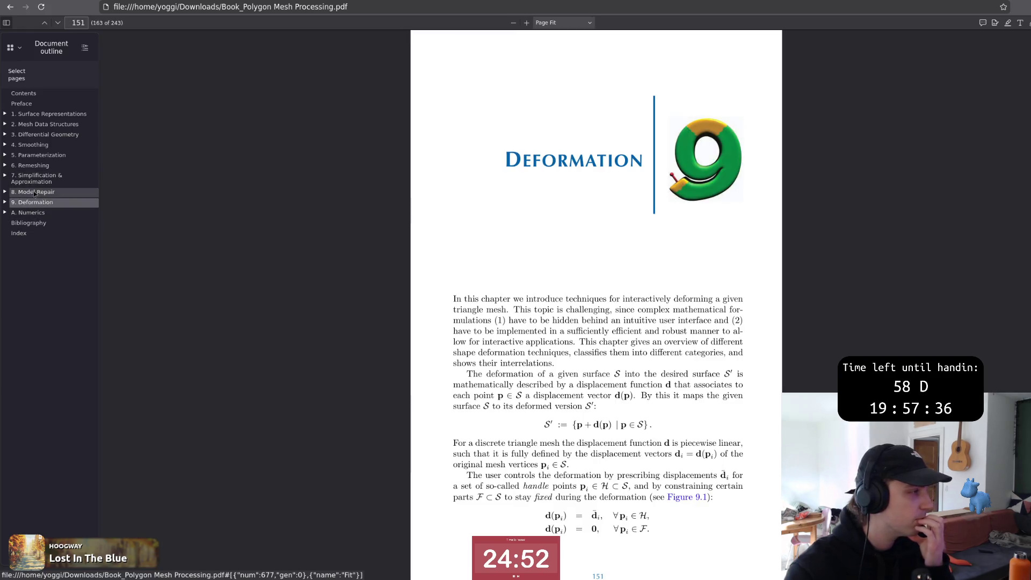
left_click(35, 192)
left_click(6, 192)
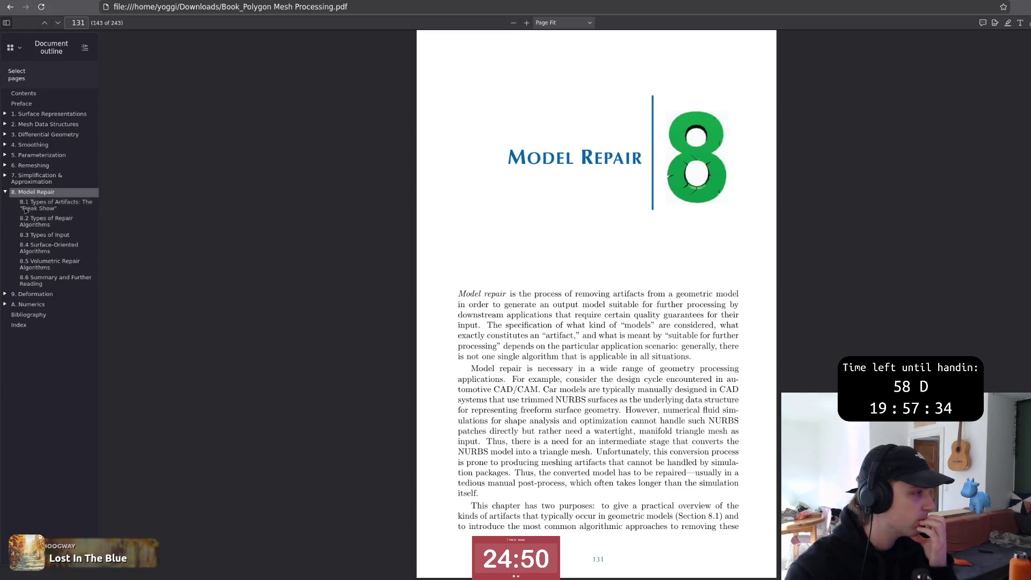
left_click(5, 293)
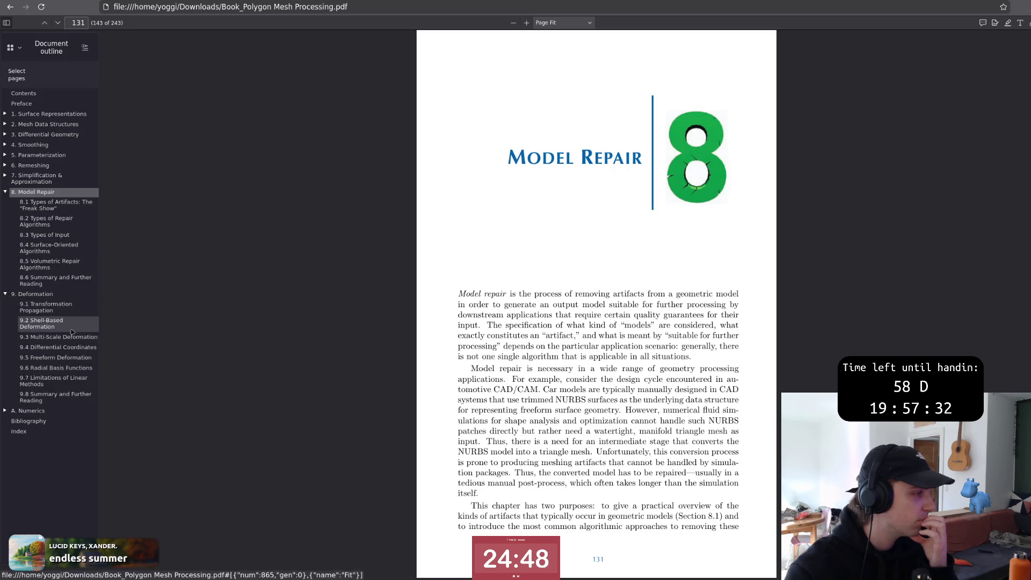
left_click(5, 165)
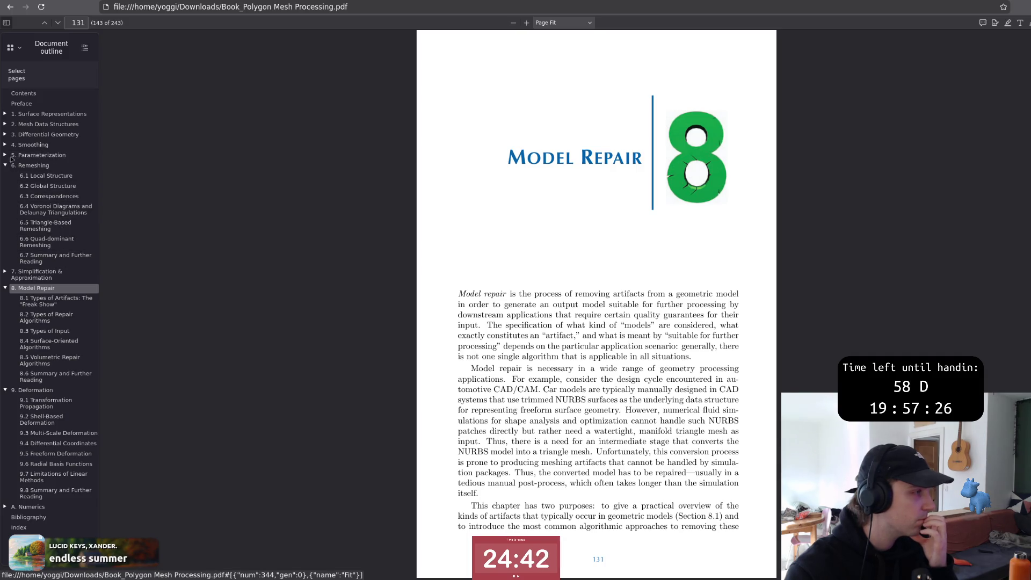
left_click(5, 154)
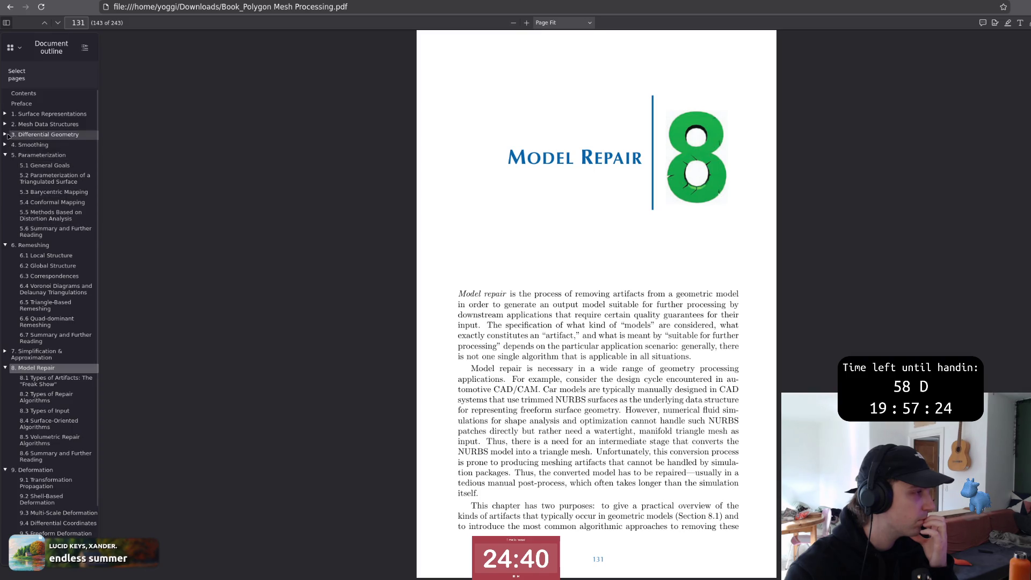
left_click(54, 378)
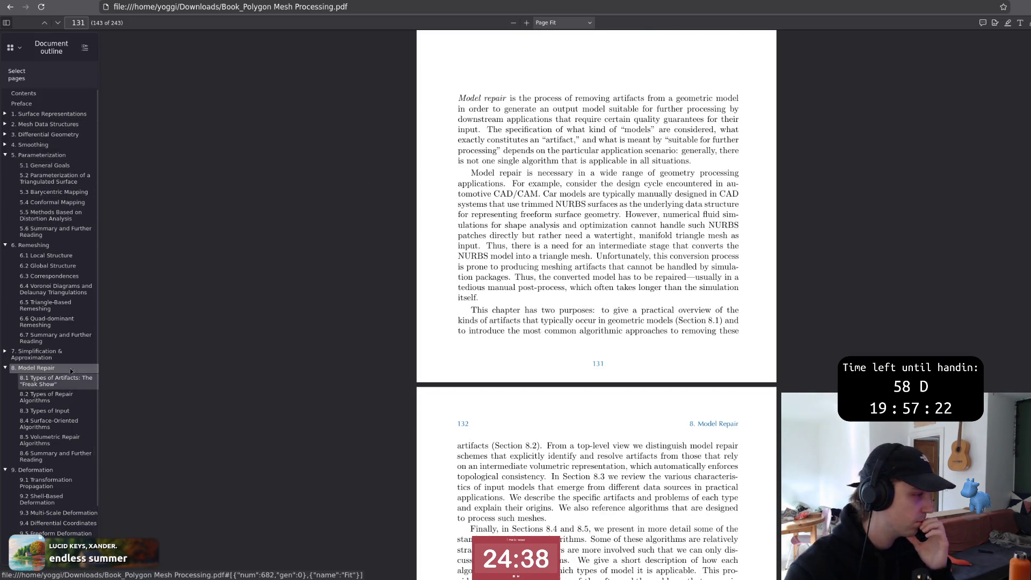
Step: Search the book for a phrase and step through its matches back to page 123, section 7.3.1
key("ctrl+f")
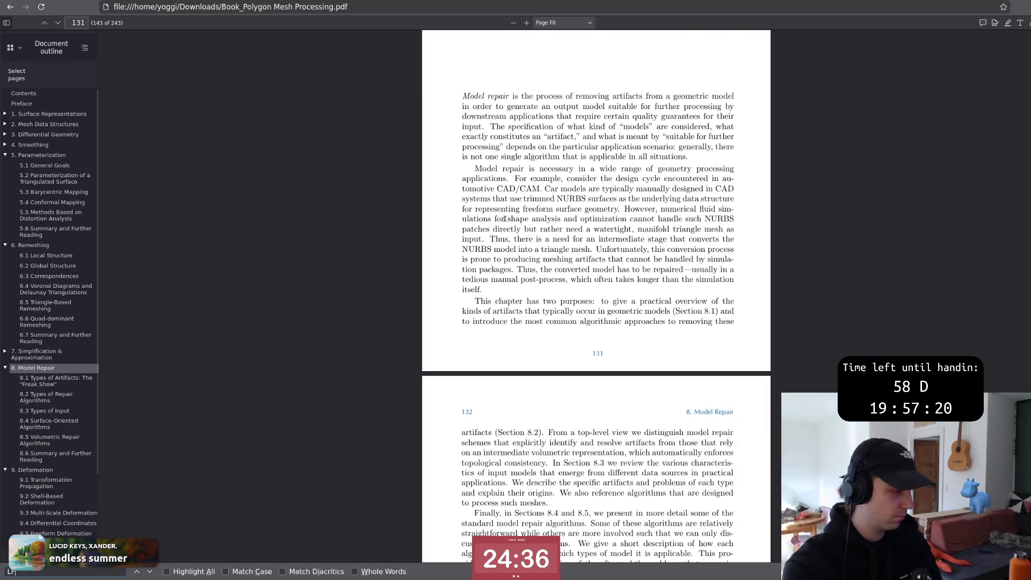
type("Lrs")
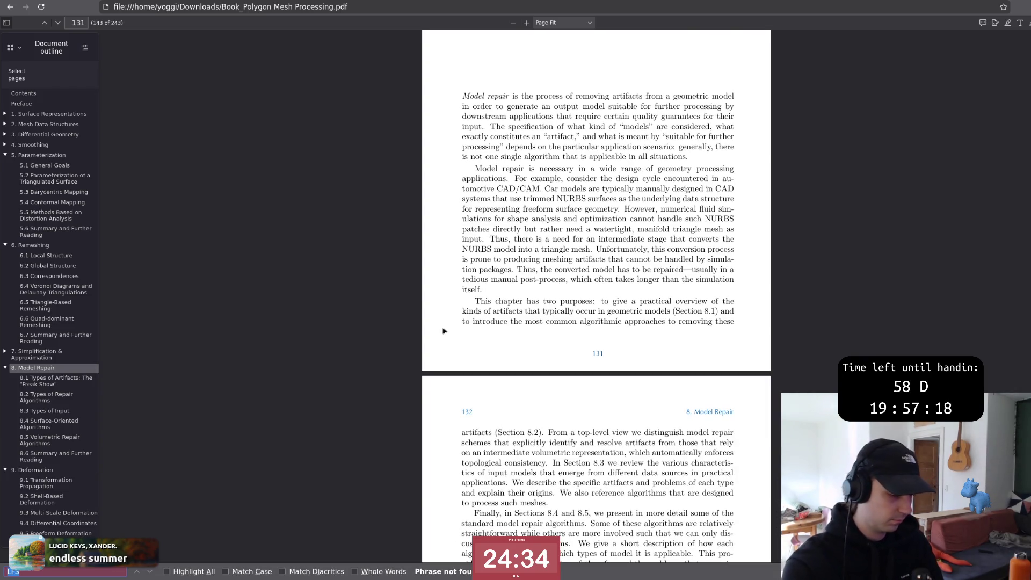
type("Medi")
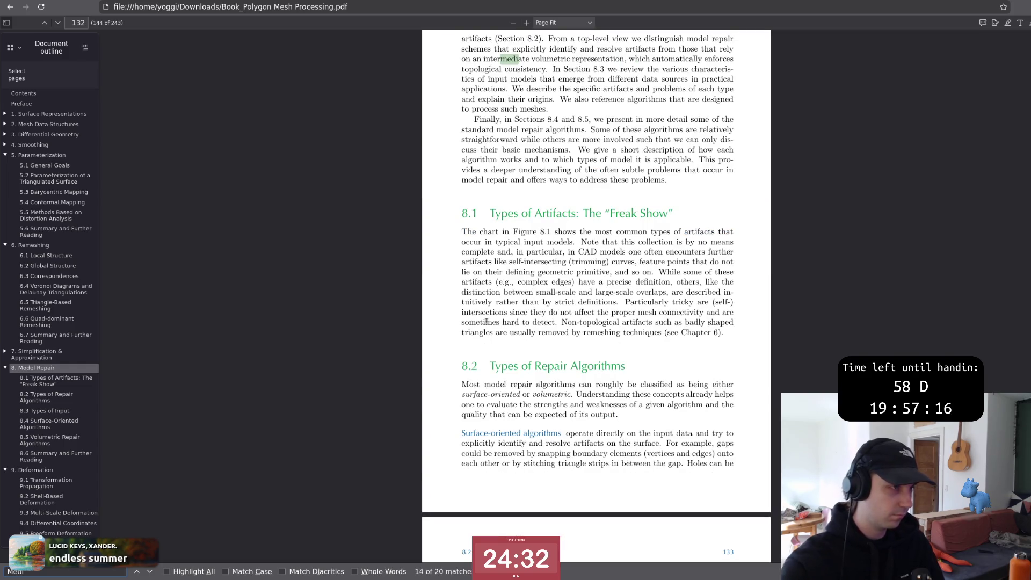
scroll(470, 324, "up", 3)
scroll(575, 260, "up", 3)
scroll(580, 279, "up", 3)
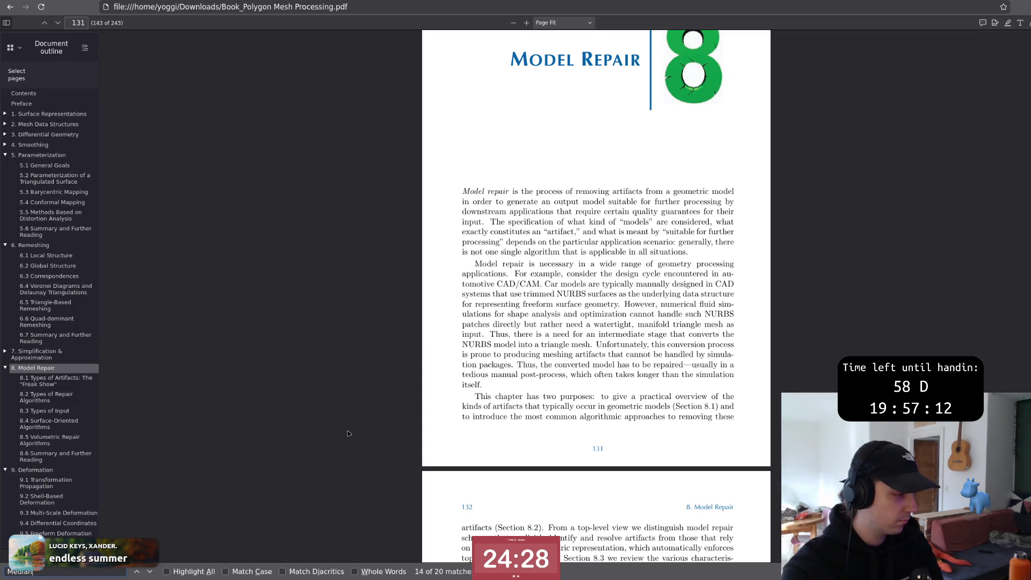
type("a")
key("BackSpace")
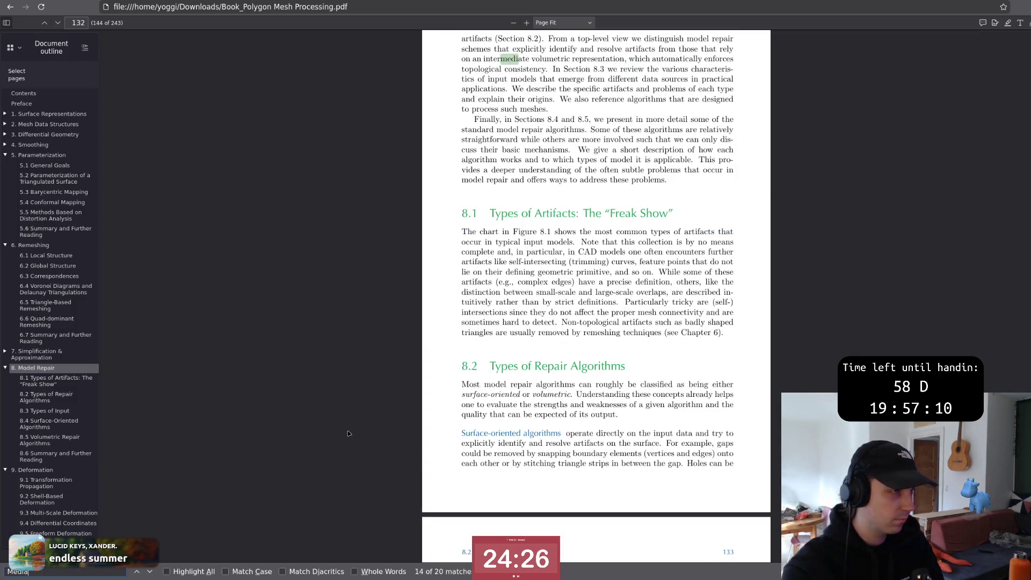
key("Return")
key("Return")
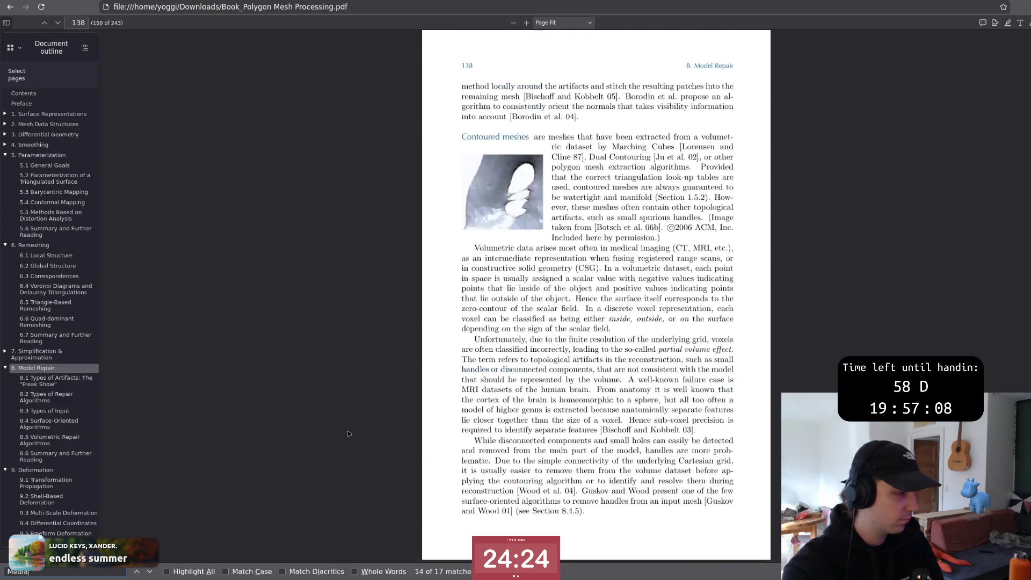
key("Return")
key("shift+Return")
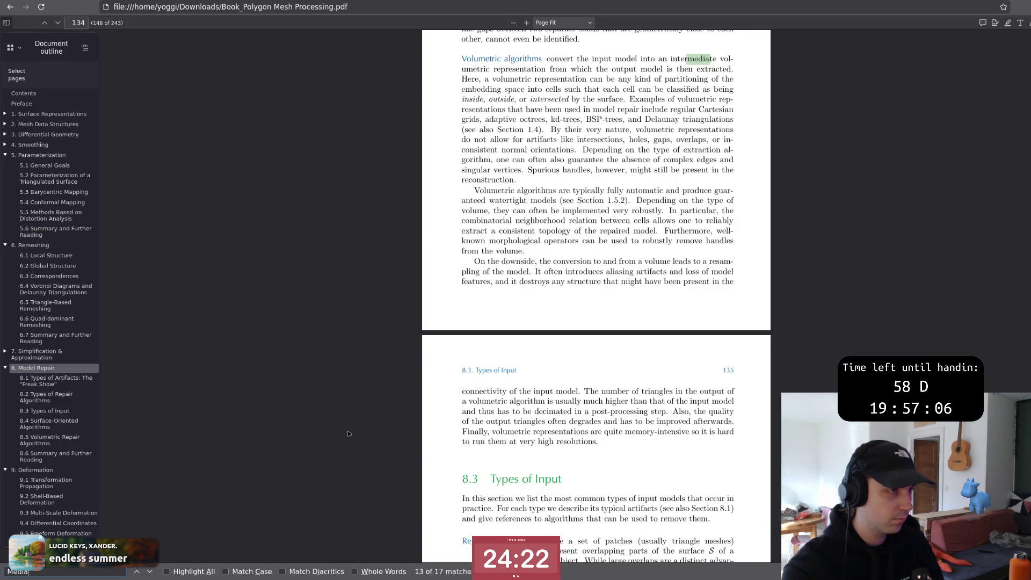
key("Return")
key("Return")
key("Return")
key("Return")
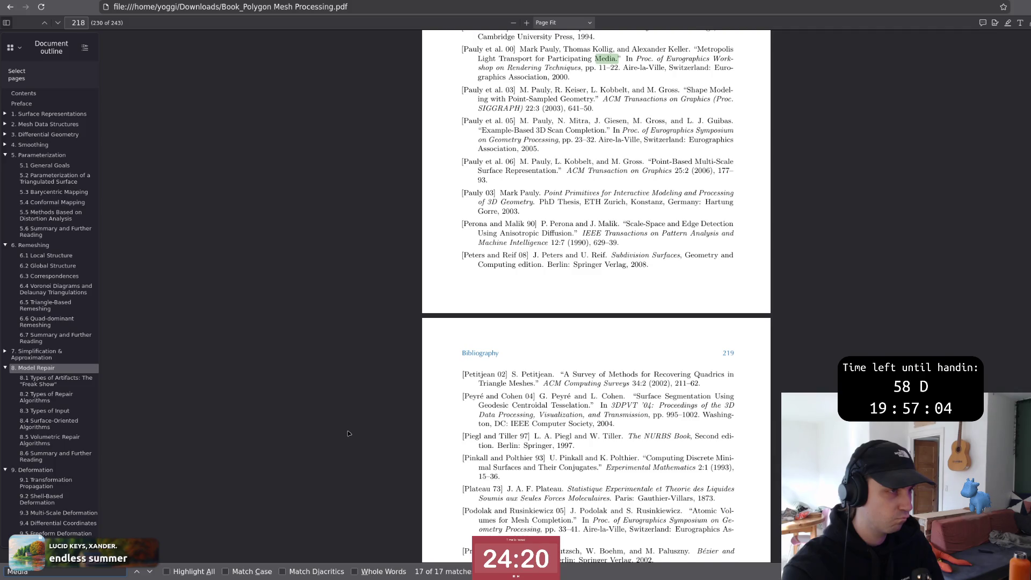
key("shift+Return")
scroll(451, 383, "up", 10)
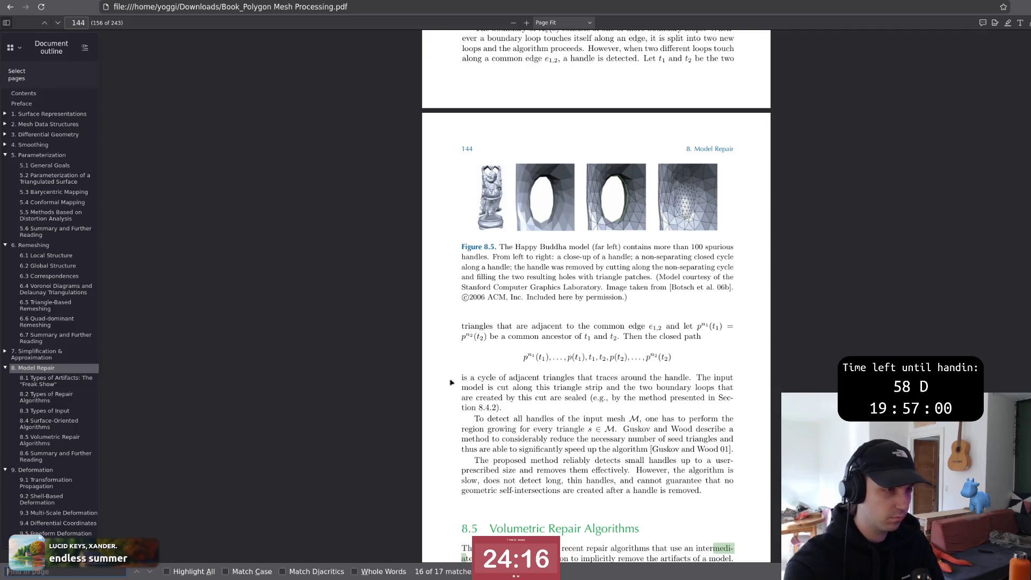
scroll(451, 381, "up", 15)
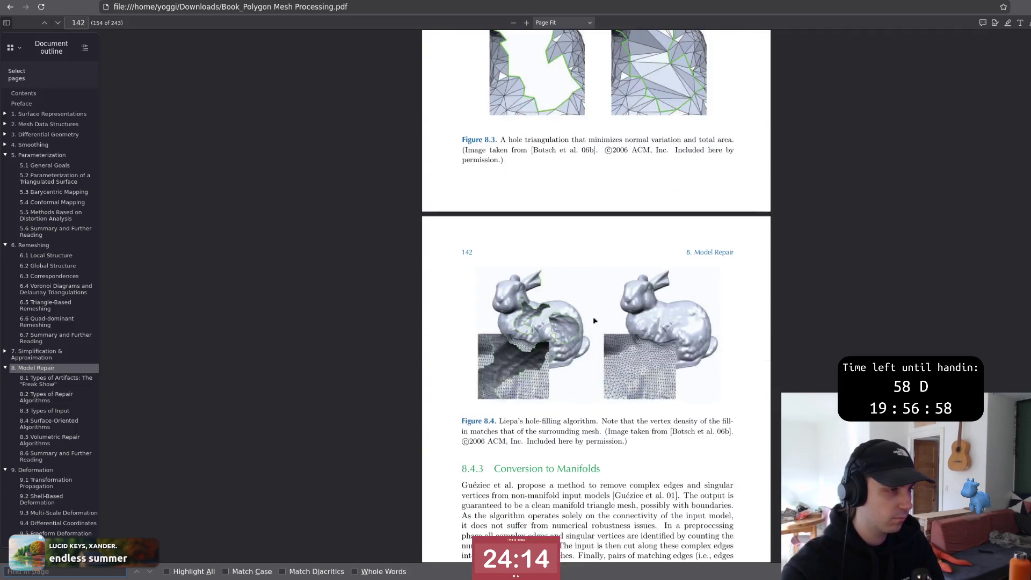
scroll(595, 320, "up", 8)
scroll(595, 320, "up", 8)
scroll(594, 319, "up", 8)
scroll(595, 320, "up", 6)
scroll(594, 320, "up", 10)
scroll(594, 320, "up", 10)
scroll(594, 320, "up", 3)
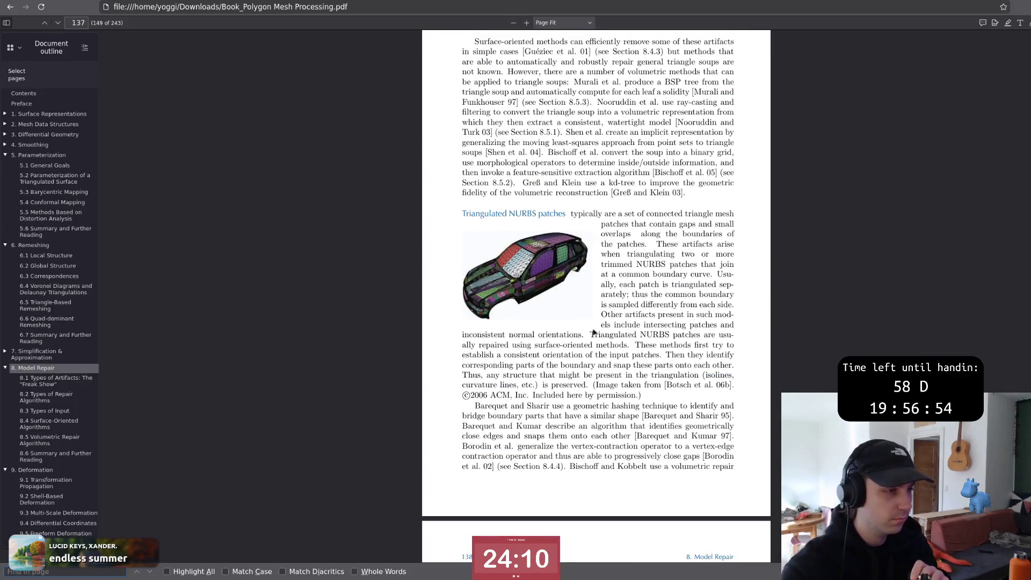
scroll(595, 324, "up", 8)
scroll(594, 325, "up", 8)
scroll(594, 324, "up", 8)
scroll(594, 325, "up", 8)
scroll(594, 325, "up", 5)
scroll(595, 324, "up", 3)
scroll(595, 325, "up", 8)
scroll(594, 324, "up", 6)
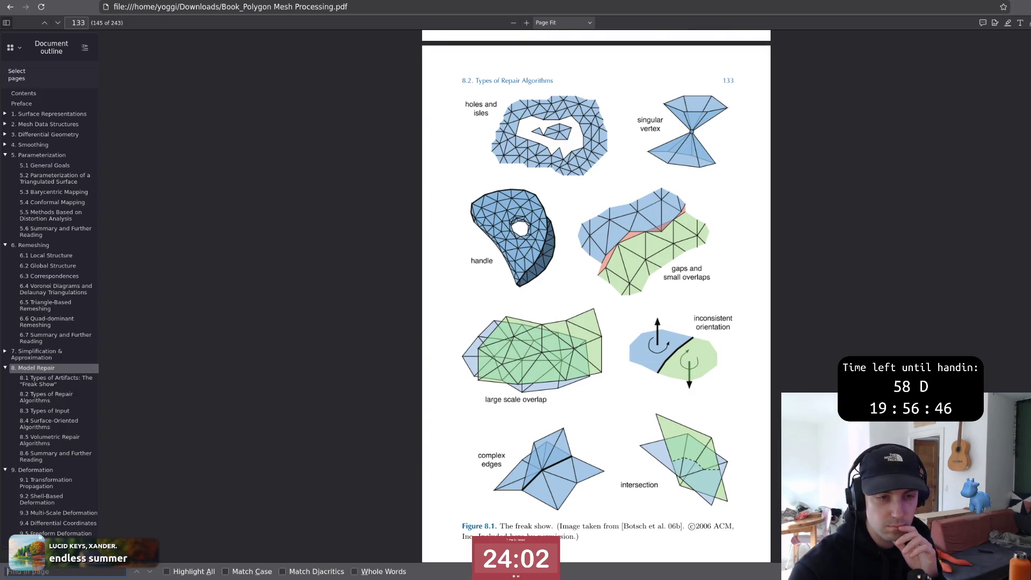
scroll(594, 325, "up", 8)
scroll(595, 325, "up", 8)
scroll(594, 325, "up", 8)
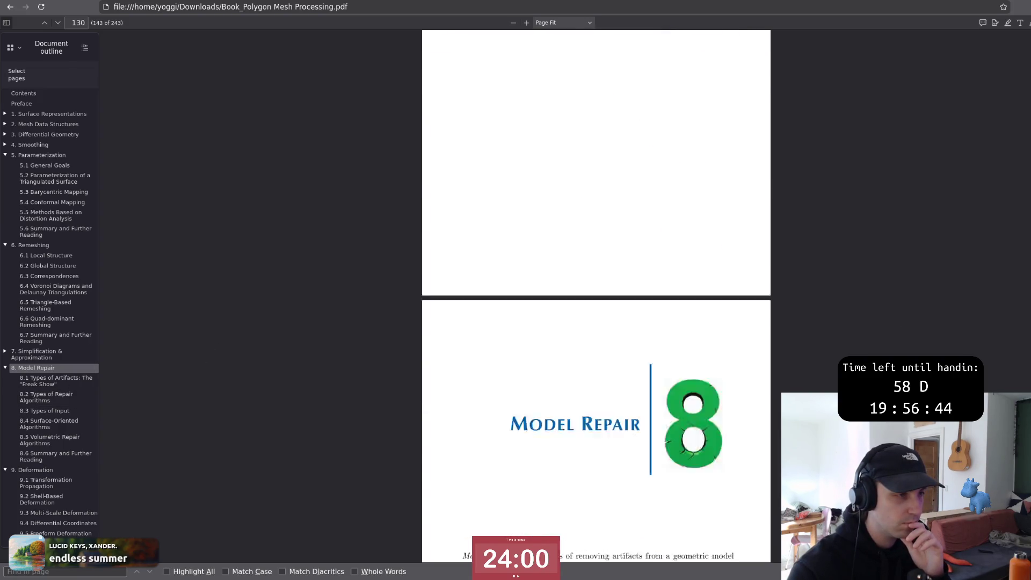
scroll(595, 325, "up", 6)
scroll(594, 325, "up", 6)
scroll(594, 324, "up", 6)
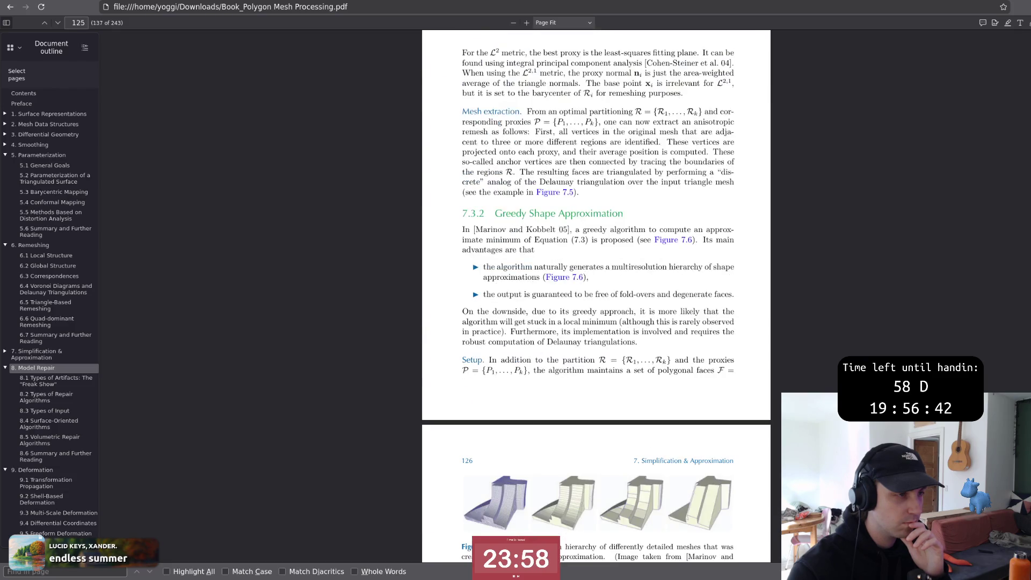
scroll(595, 325, "up", 8)
type("de")
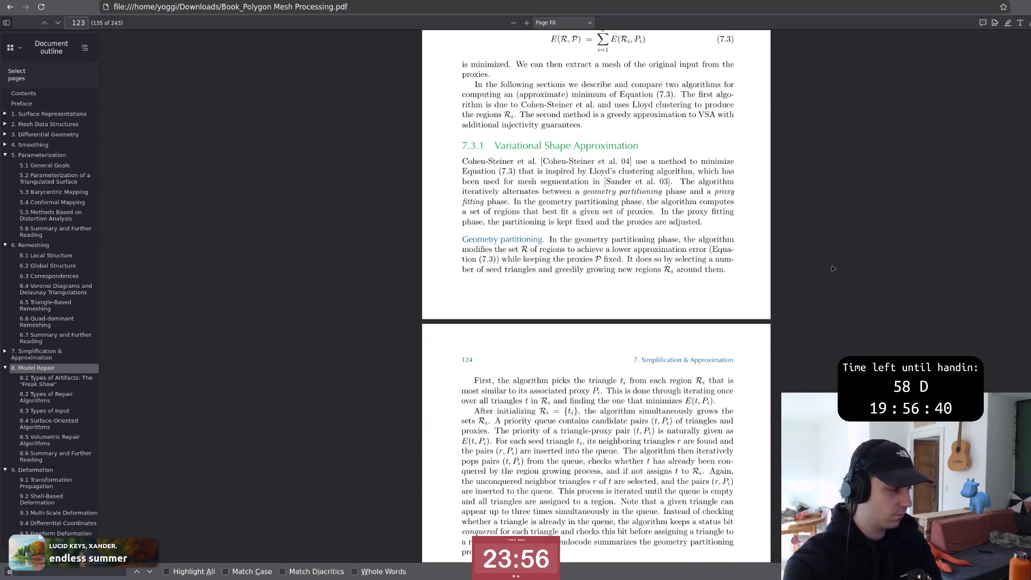
type("c")
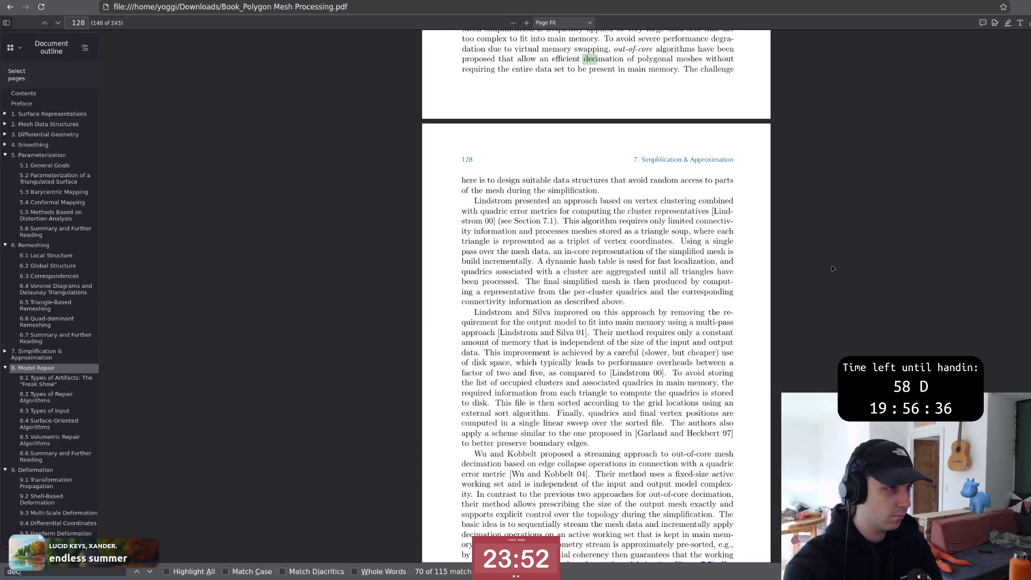
type("i")
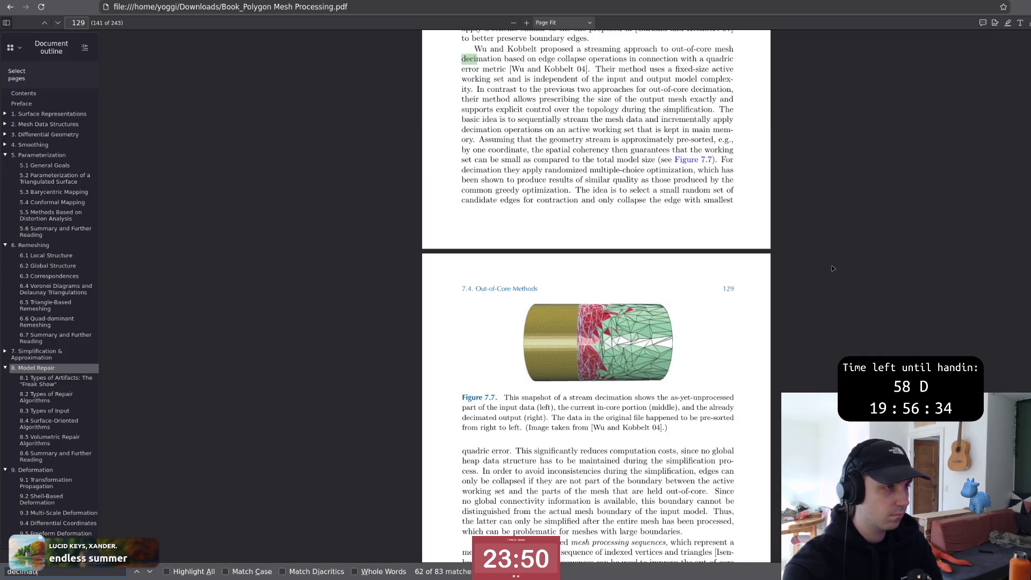
type("mat")
scroll(655, 322, "up", 10)
scroll(655, 322, "up", 10)
scroll(654, 323, "up", 10)
scroll(655, 323, "up", 5)
scroll(655, 322, "up", 5)
scroll(655, 322, "up", 5)
scroll(655, 322, "up", 5)
scroll(655, 322, "up", 5)
scroll(655, 323, "up", 5)
scroll(655, 322, "up", 5)
scroll(655, 323, "up", 5)
scroll(655, 322, "up", 5)
scroll(654, 322, "up", 3)
scroll(655, 323, "up", 6)
scroll(656, 322, "up", 5)
scroll(655, 323, "up", 5)
scroll(655, 323, "up", 5)
scroll(654, 322, "up", 5)
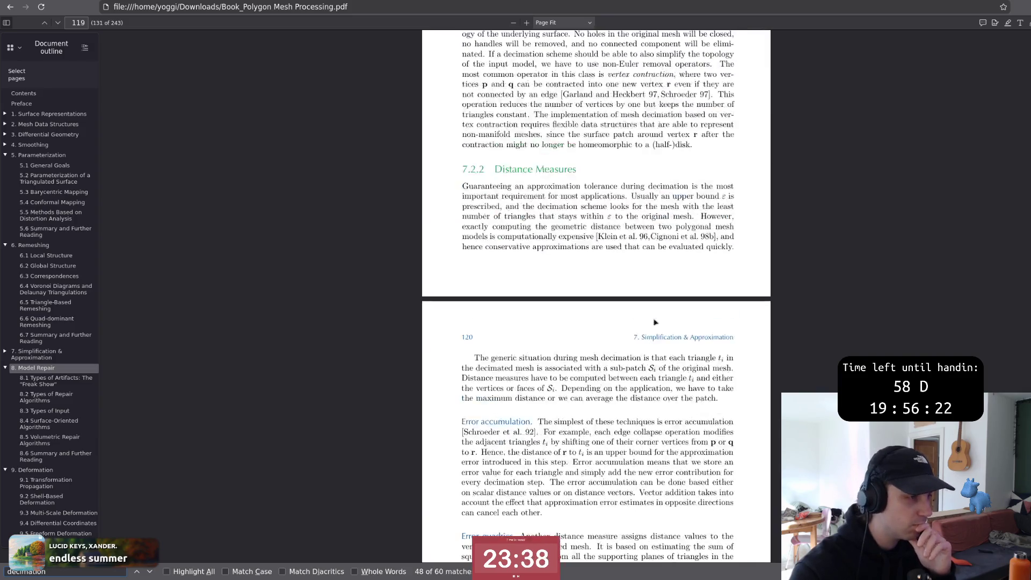
scroll(654, 322, "up", 5)
scroll(655, 323, "down", 5)
scroll(655, 322, "down", 5)
scroll(655, 323, "down", 5)
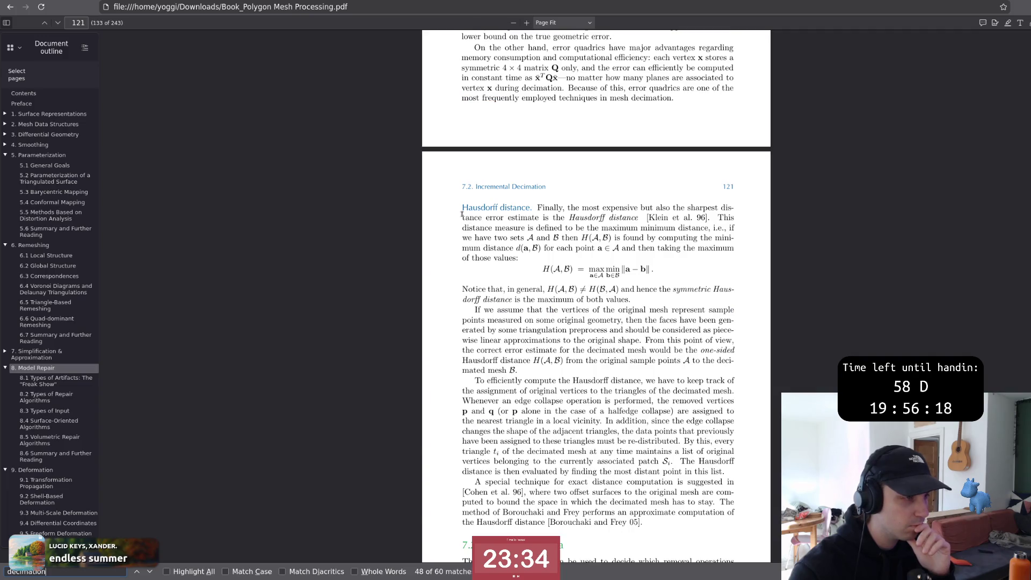
left_click_drag(461, 216, 668, 394)
scroll(669, 379, "down", 5)
scroll(662, 363, "down", 5)
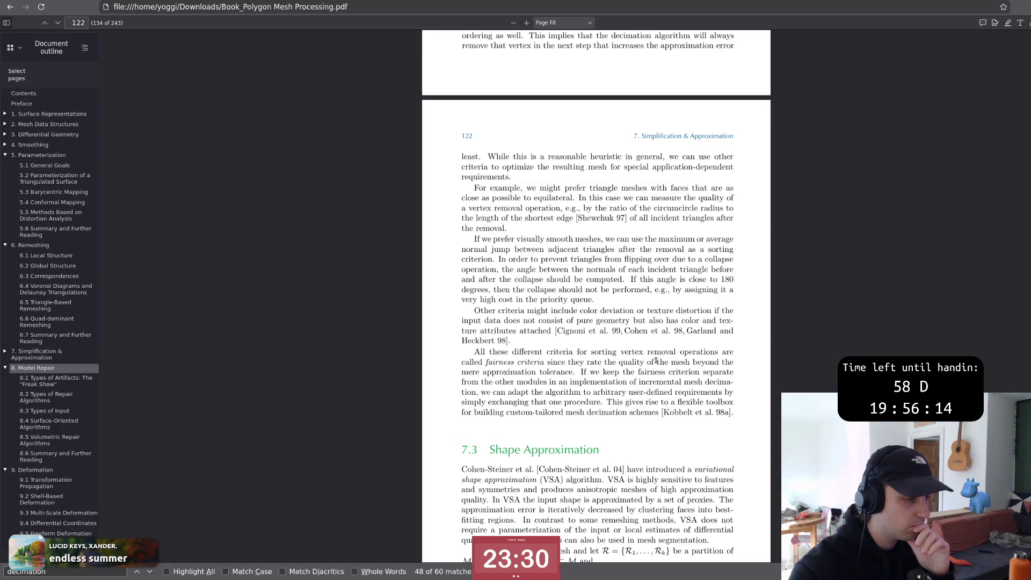
Step: Expand chapter 7 Simplification & Approximation in the outline and open a new browser tab
left_click(4, 351)
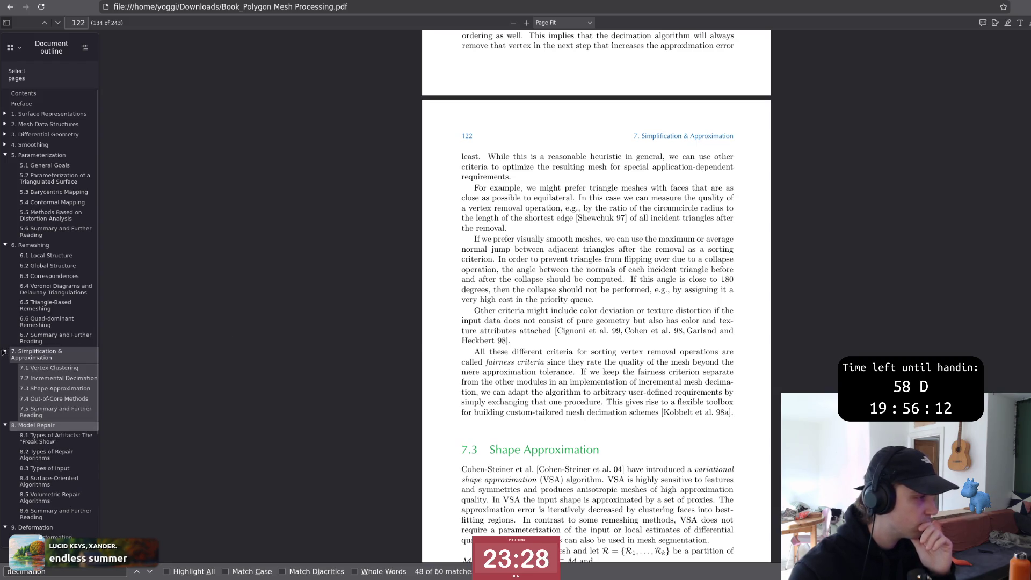
key("ctrl+t")
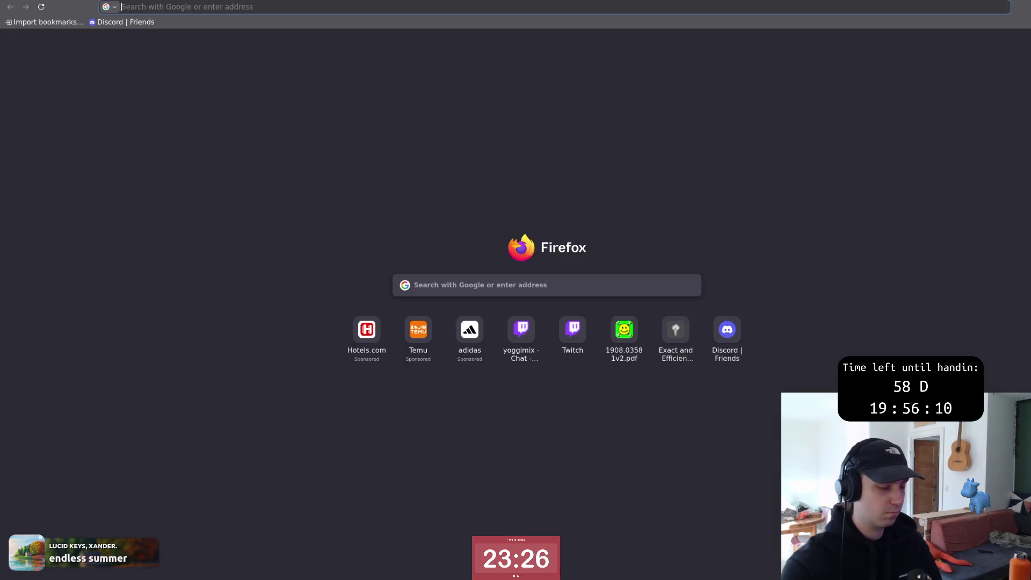
type("surface LFS")
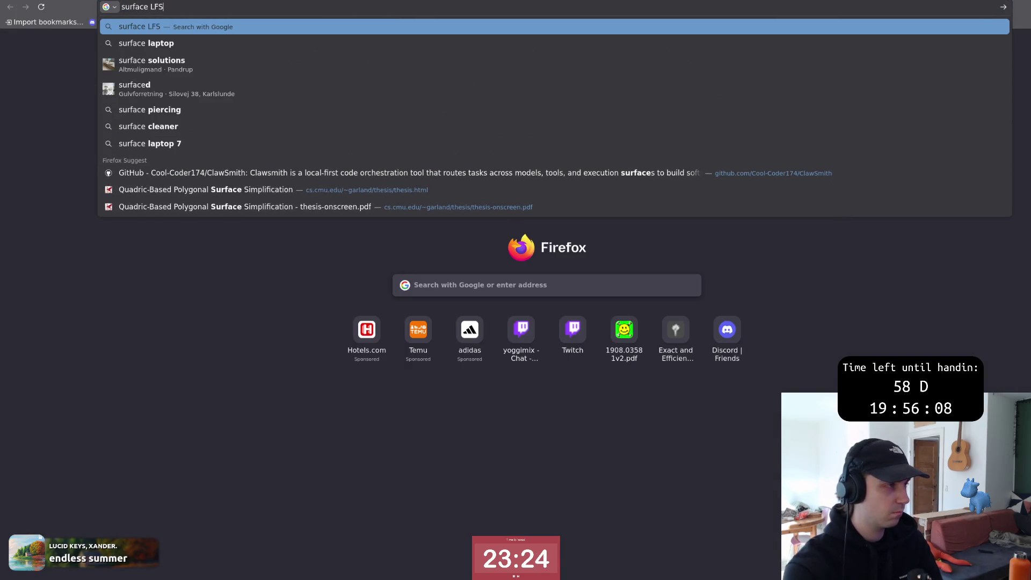
Step: Run Google searches for 'surface LFS' and 'local feature size', then return to the PDF book
key("Return")
scroll(323, 290, "down", 5)
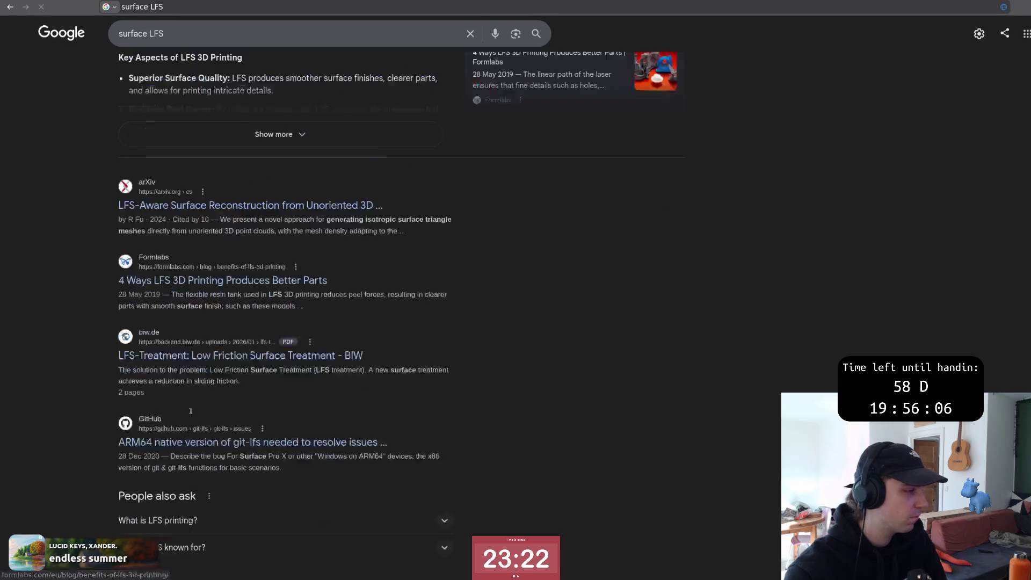
scroll(322, 291, "down", 3)
scroll(242, 242, "up", 2)
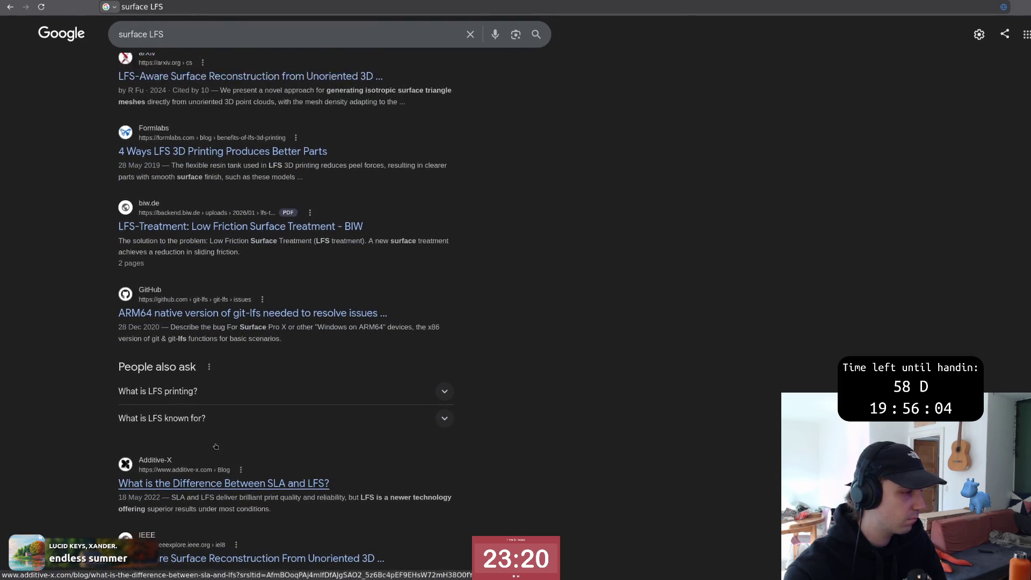
scroll(242, 241, "up", 8)
triple_click(145, 42)
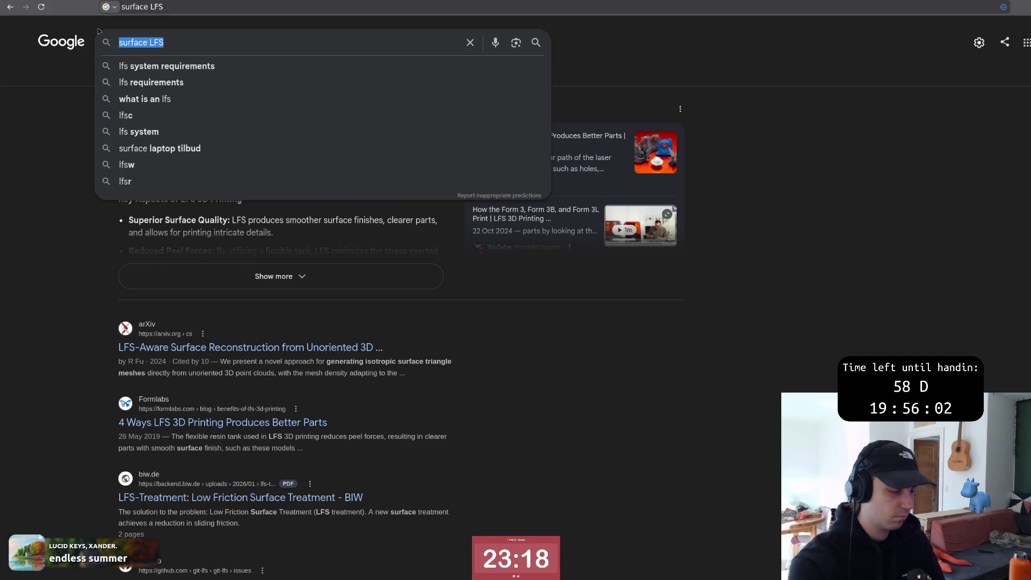
type("local fea")
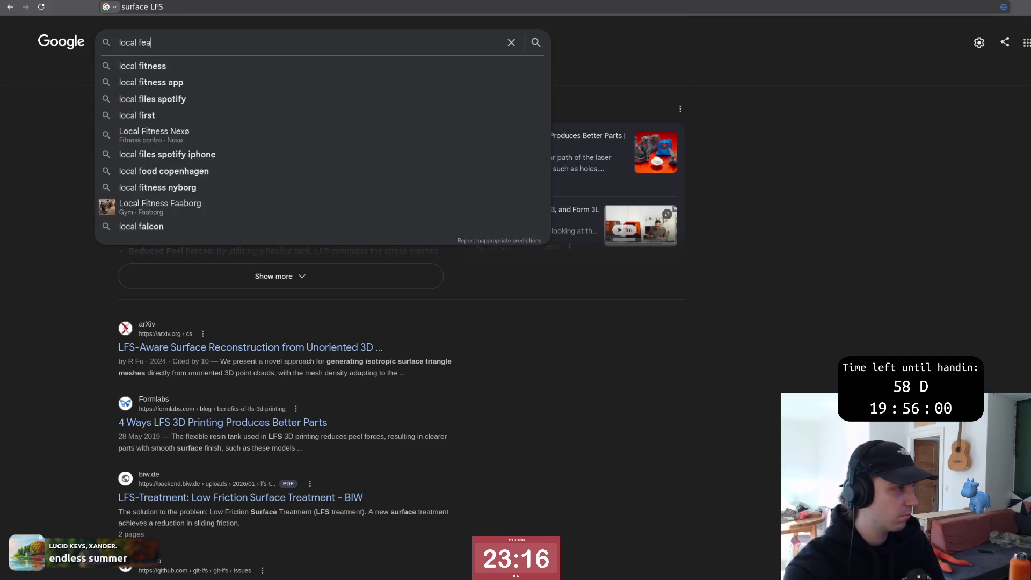
type("ture siz")
key("Return")
key("alt+Tab")
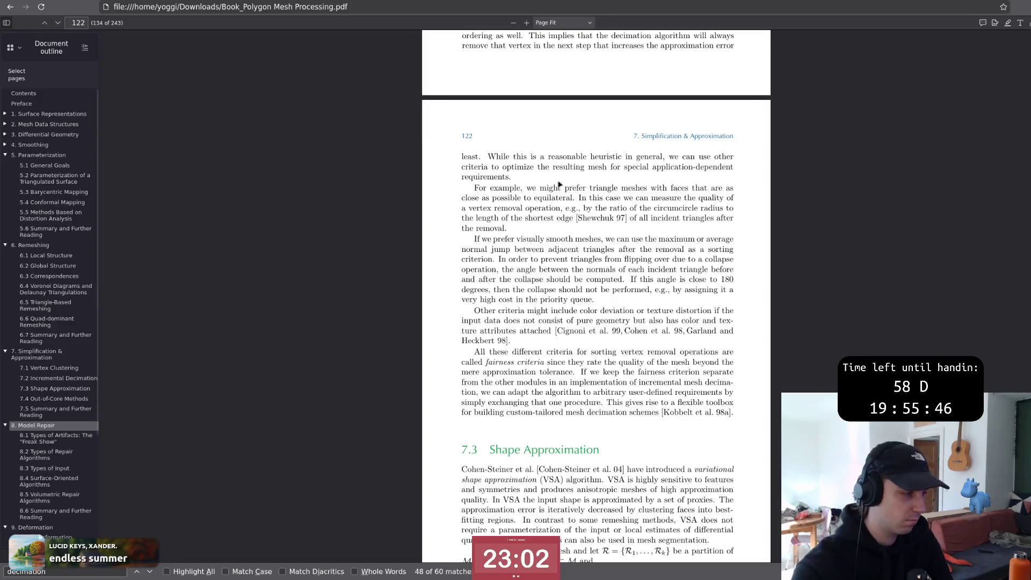
type("medial axis")
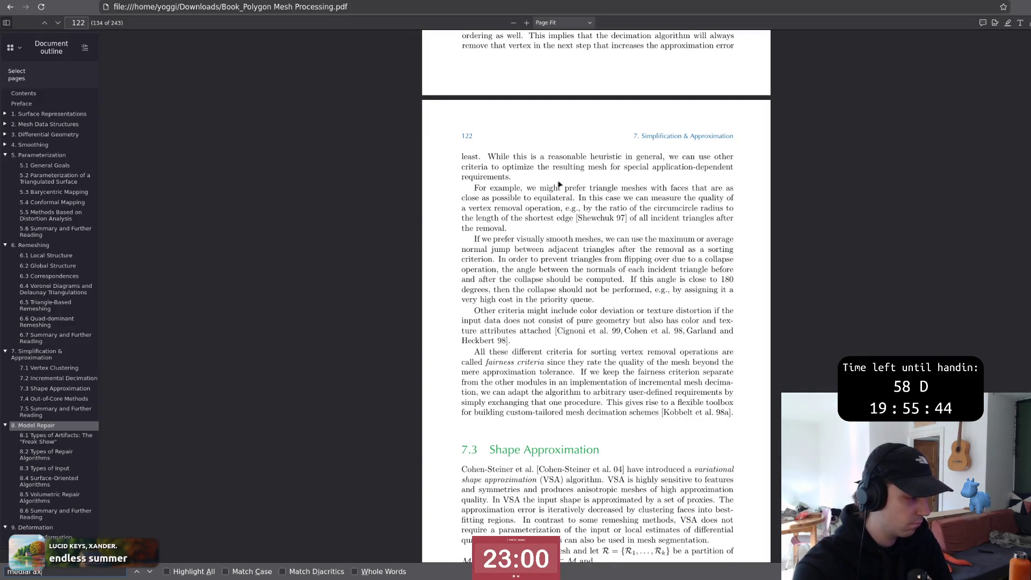
Step: Jump to the book's medial axis passage on page 93 and select its definition paragraph
key("Return")
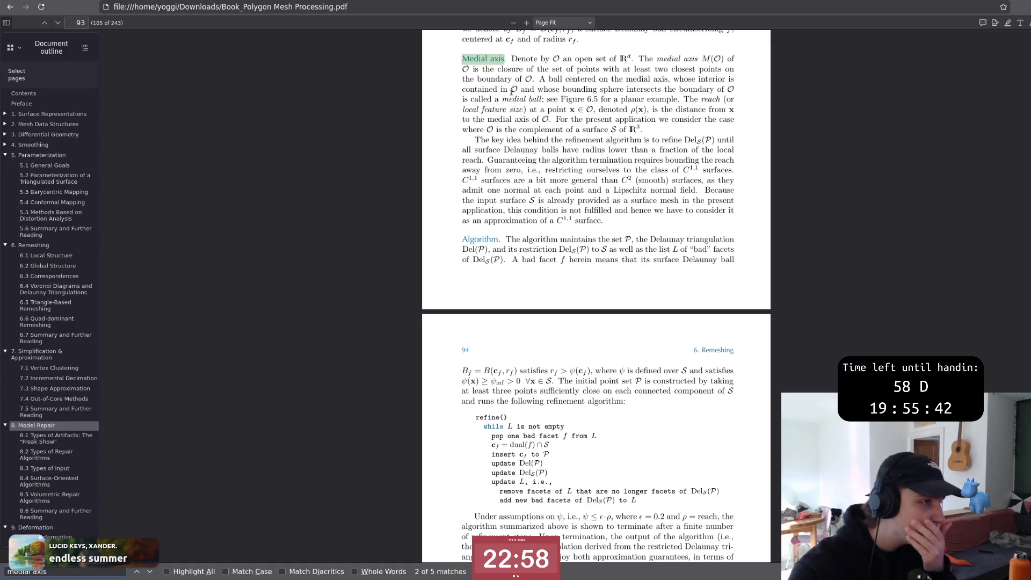
mouse_move(563, 33)
left_mouse_down()
mouse_move(594, 98)
mouse_move(612, 217)
mouse_move(470, 58)
left_mouse_up()
left_click(612, 226)
left_click(590, 235)
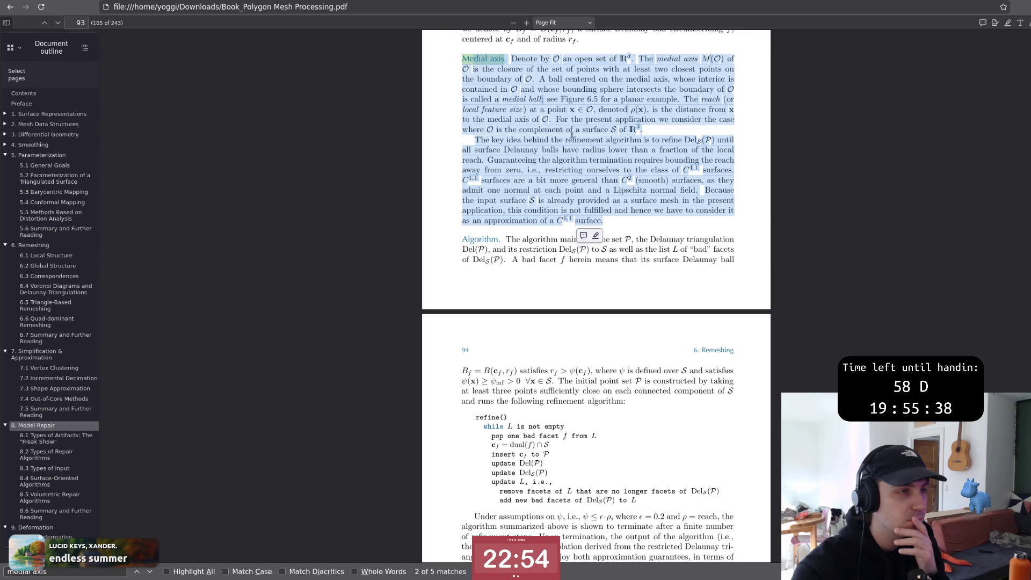
scroll(590, 237, "up", 5)
scroll(572, 258, "up", 5)
scroll(572, 258, "up", 3)
scroll(572, 266, "up", 3)
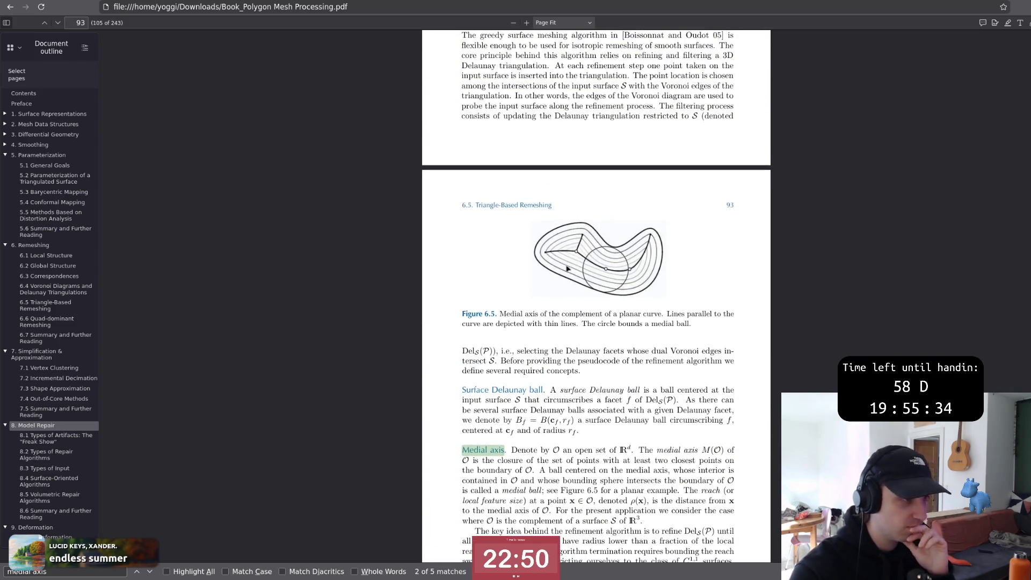
scroll(550, 246, "up", 3)
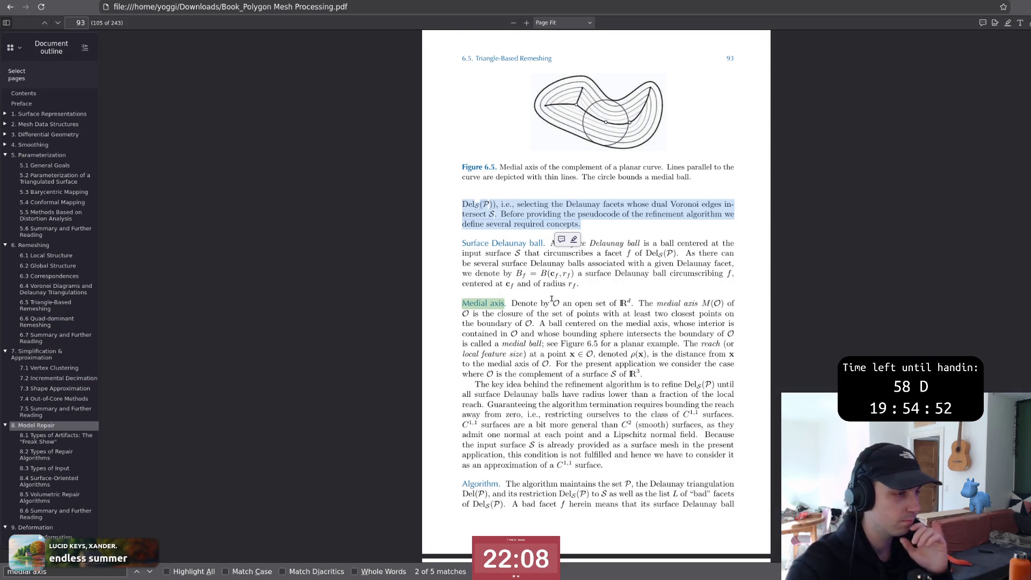
scroll(639, 240, "down", 3)
left_click_drag(598, 74, 537, 216)
left_click(536, 215)
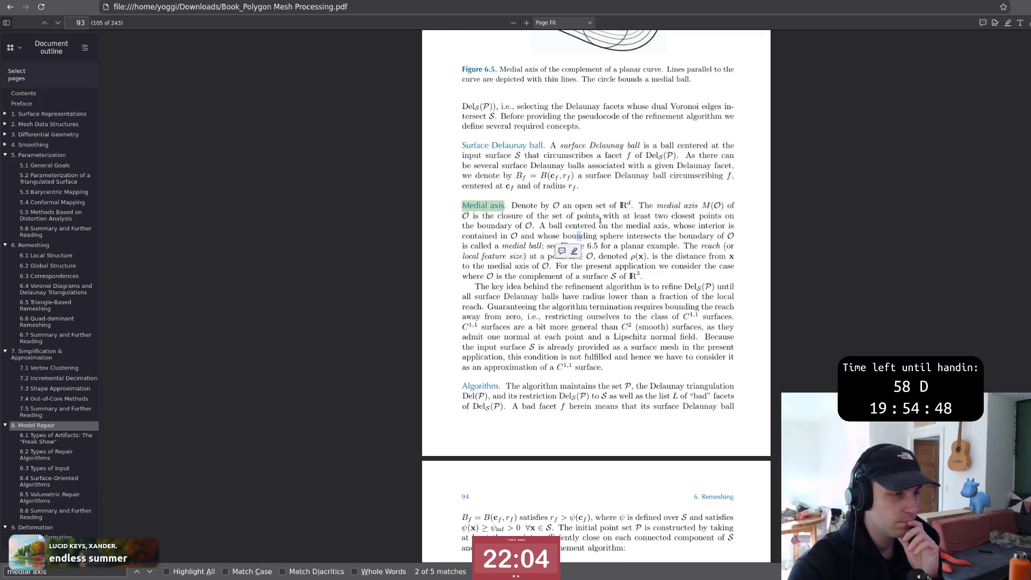
Step: Select the passage defining the medial ball and its reach, after several retries
left_click_drag(538, 223, 630, 292)
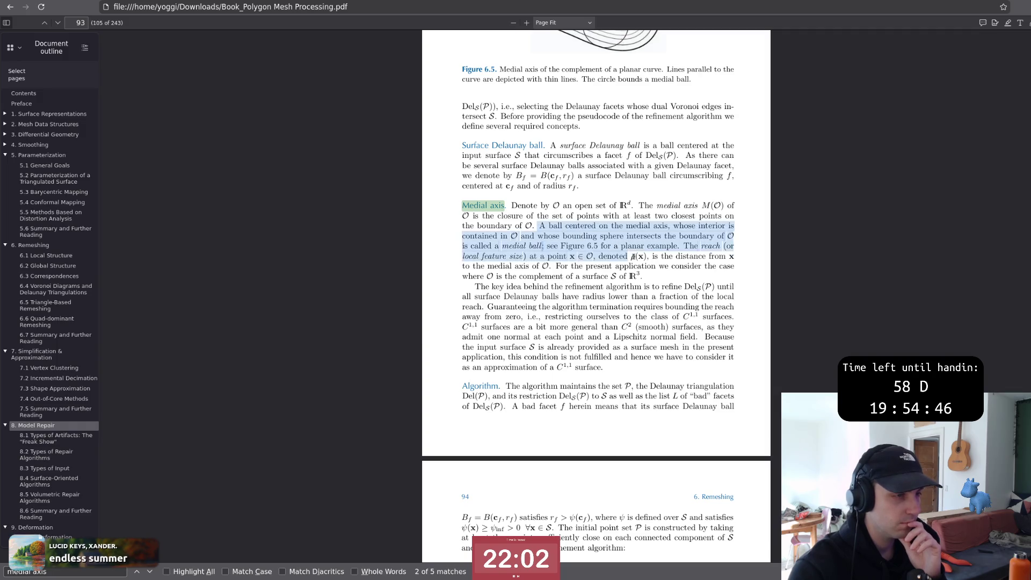
left_click(589, 262)
left_click_drag(538, 222, 630, 278)
left_click(630, 282)
left_click_drag(538, 223, 629, 278)
left_click(630, 283)
left_click_drag(537, 224, 641, 276)
Step: Glance at the Local feature size Wikipedia article, then return to the thesis source
key("ctrl+Tab")
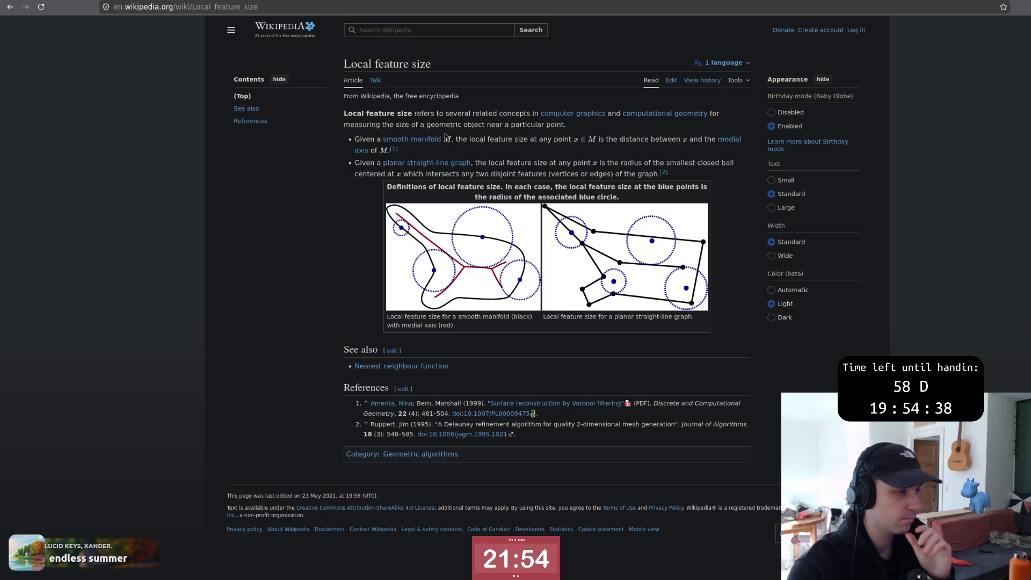
key("alt+Tab")
key("k")
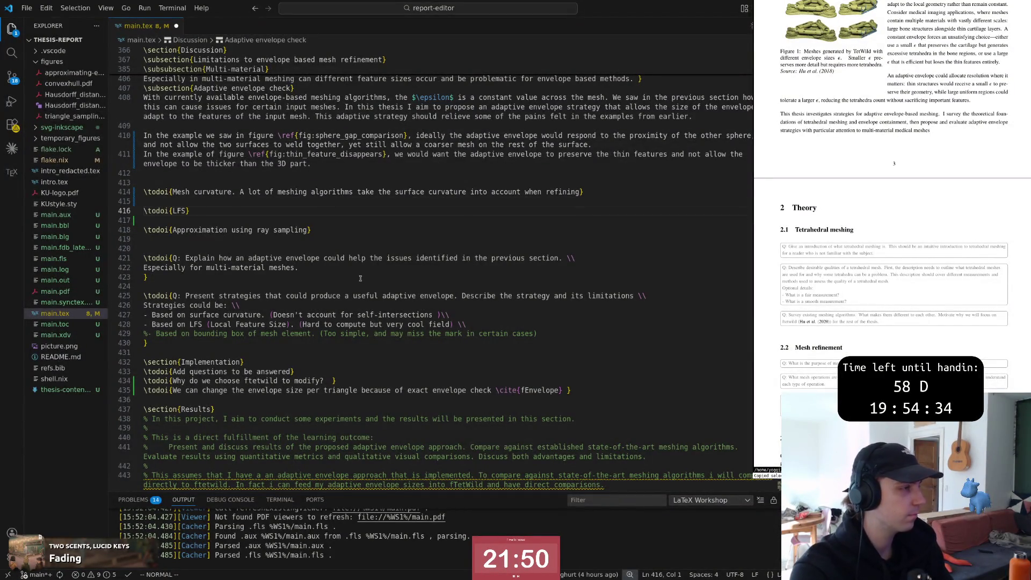
scroll(361, 278, "up", 2)
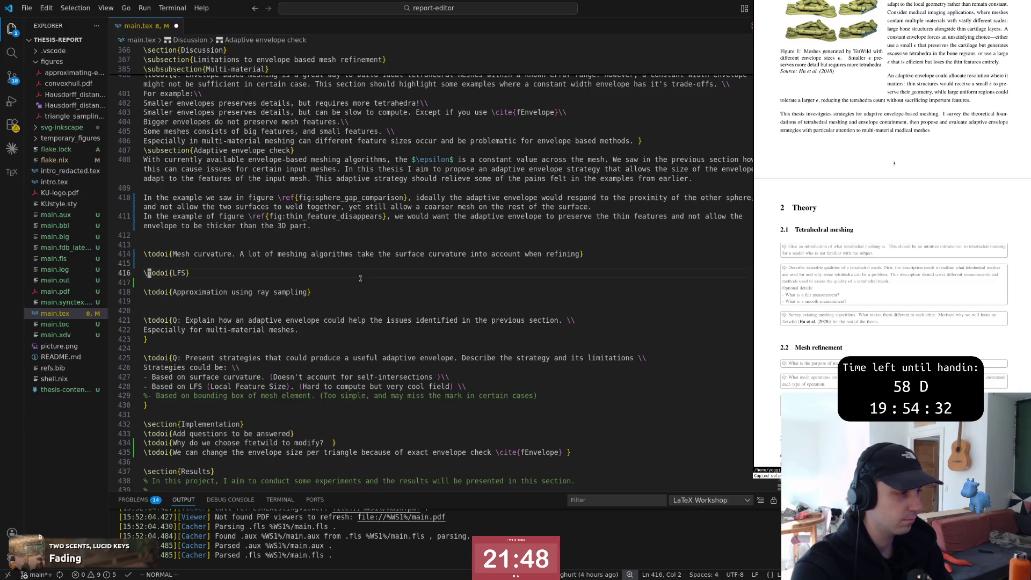
Step: Turn the LFS todo into a \subsubsection titled 'Local feature size' and save the file
key("w")
key("w")
key("w")
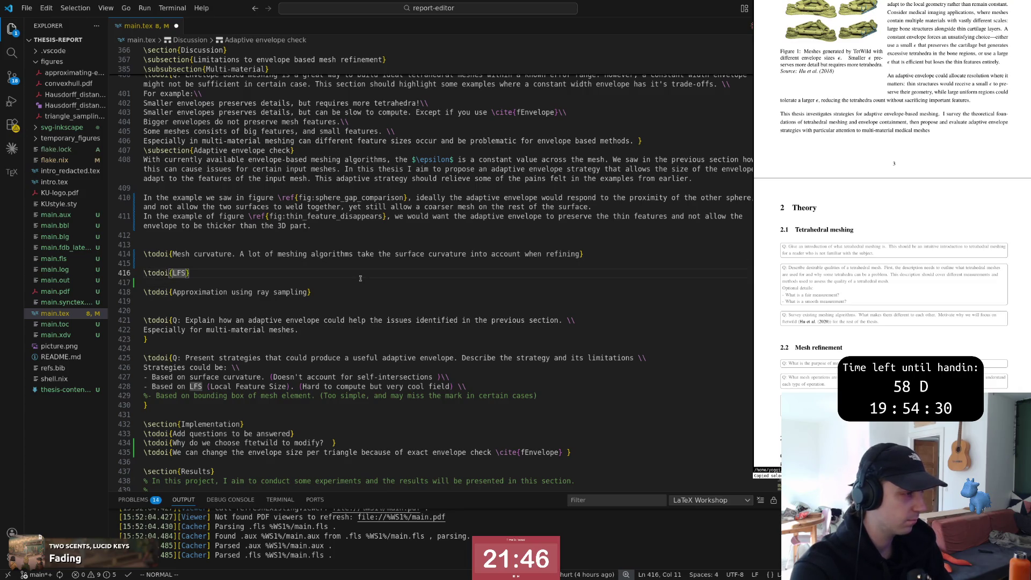
type("ciwLocal feature s")
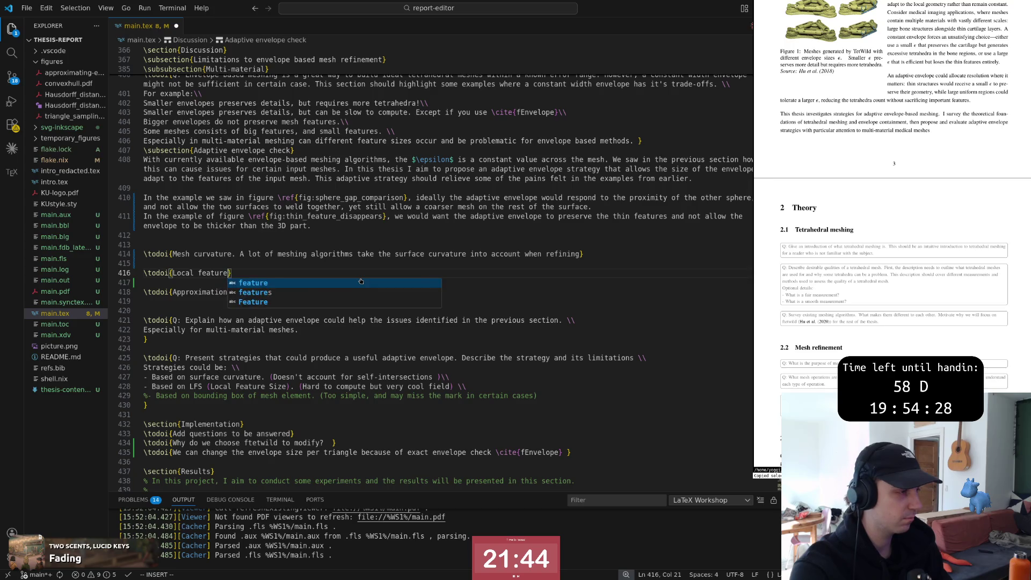
type("ize")
key("Escape")
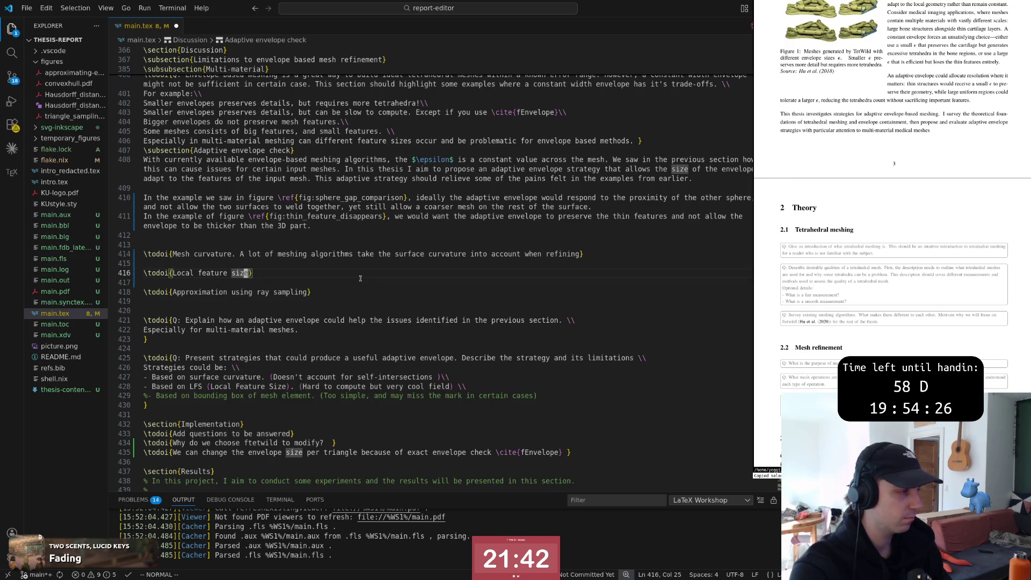
key("0")
key("c")
key("t")
key("braceleft")
type("\\subsub")
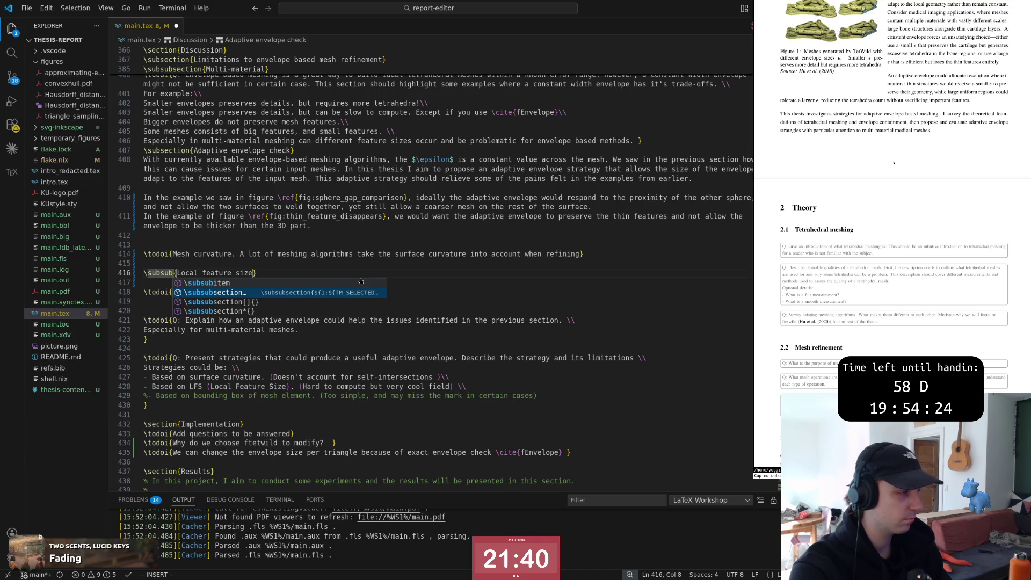
type("section")
key("Escape")
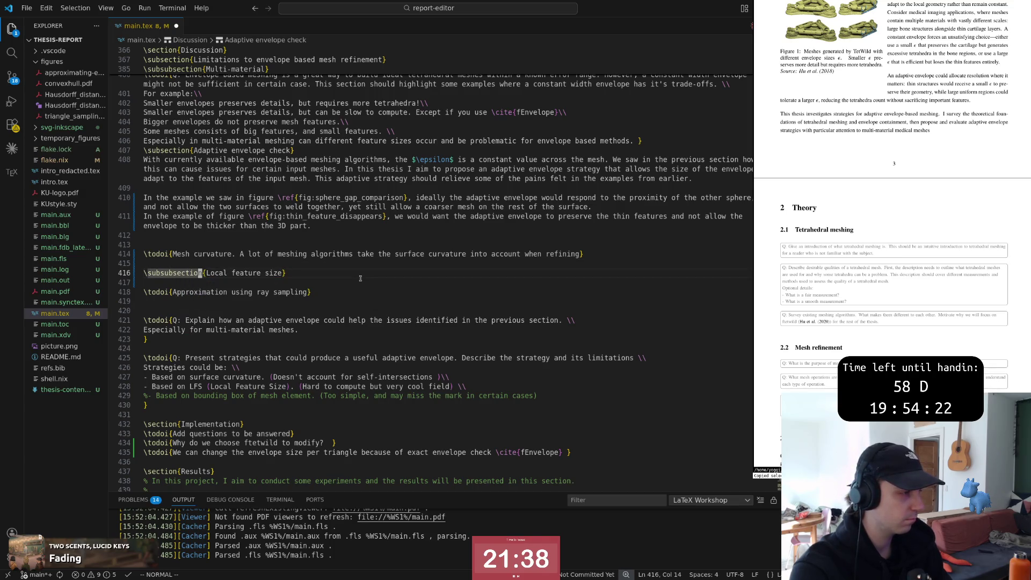
key("ctrl+s")
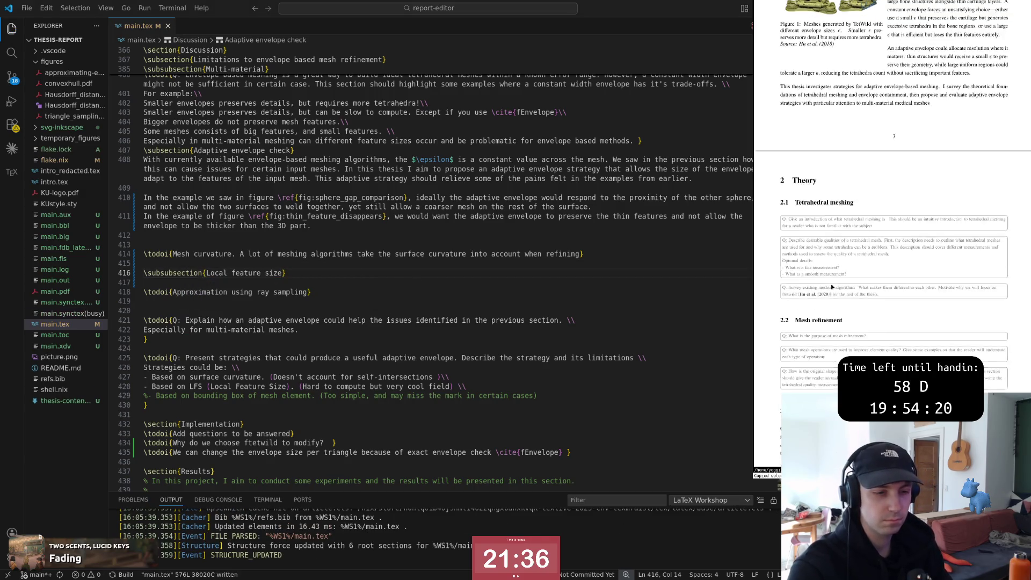
scroll(831, 284, "down", 5)
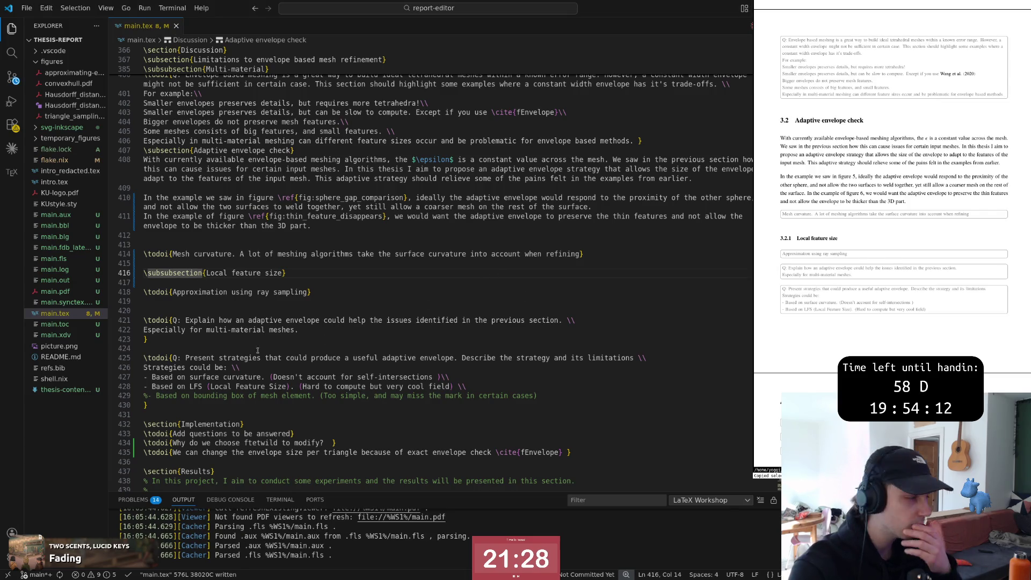
Step: Add an empty line below the heading, then switch to the Local feature size article
key("e")
key("e")
key("e")
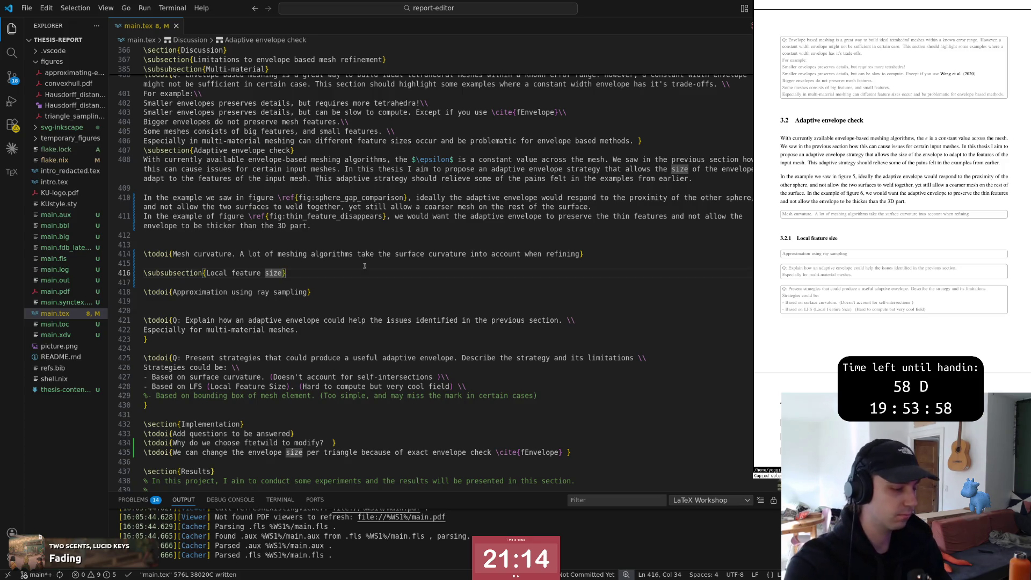
key("o")
key("Escape")
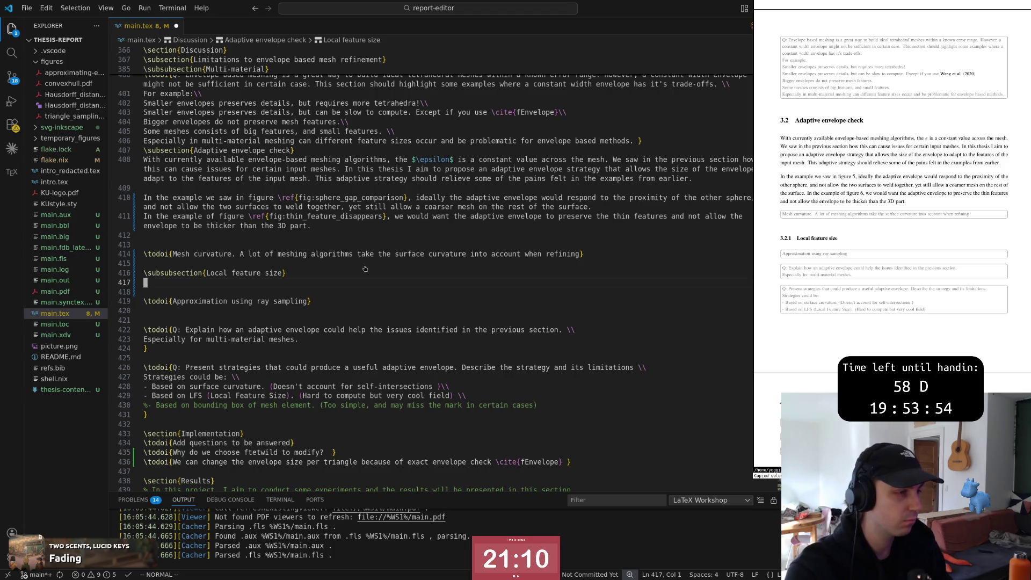
key("super+2")
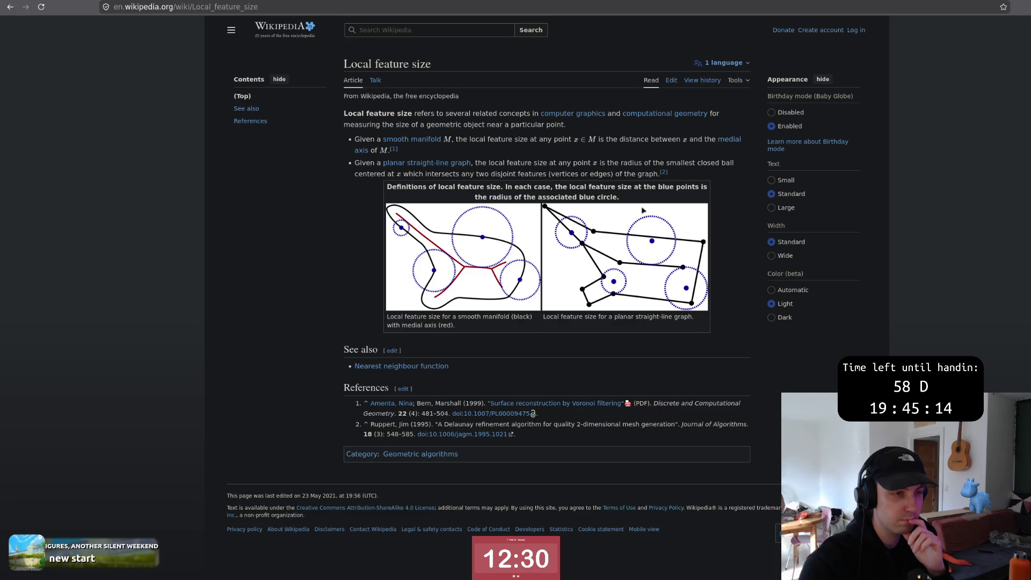
Step: Switch to the Polygon Mesh Processing PDF tab showing the medial axis figure
key("ctrl+Tab")
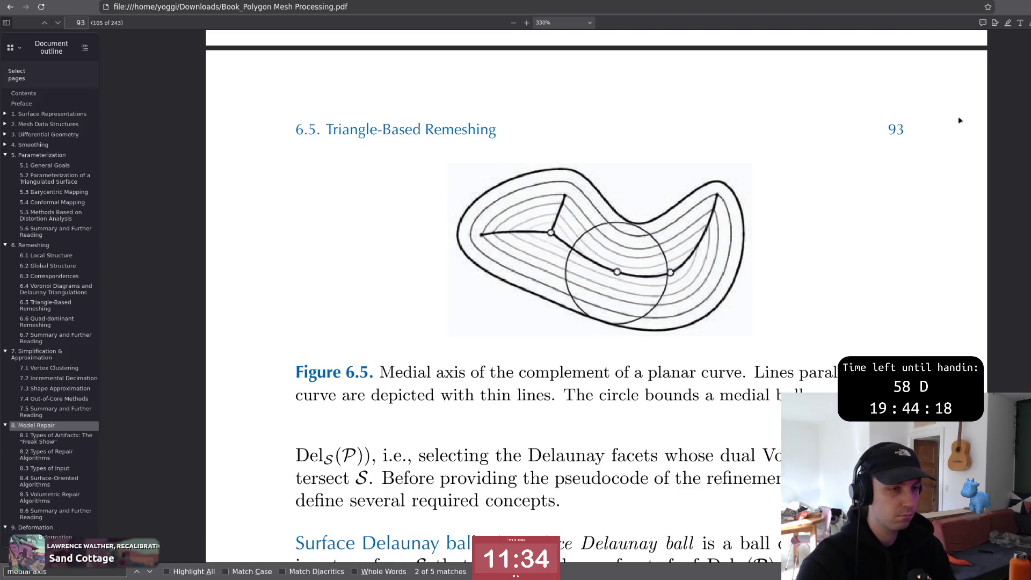
key("alt+Tab")
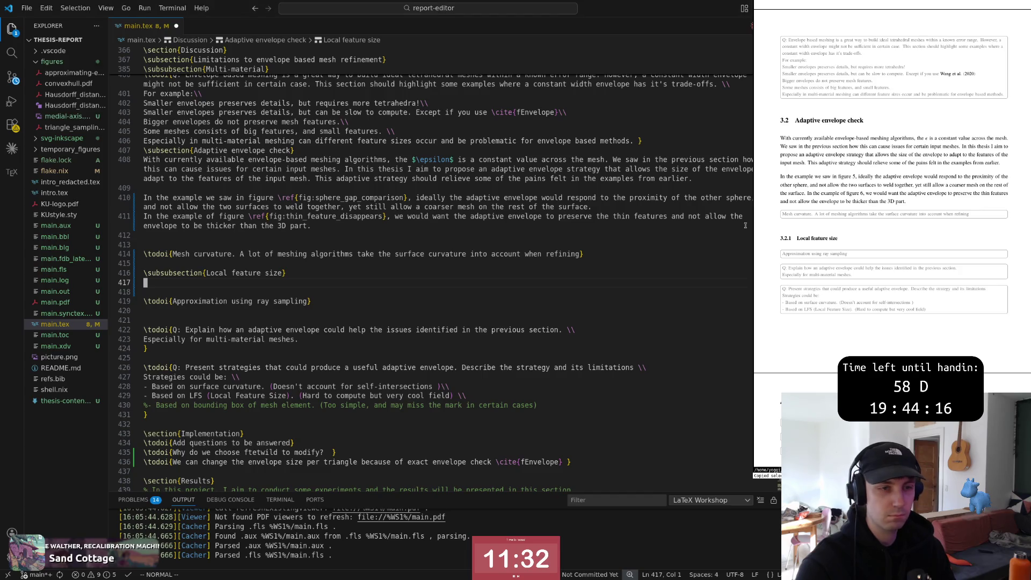
key("alt+Tab")
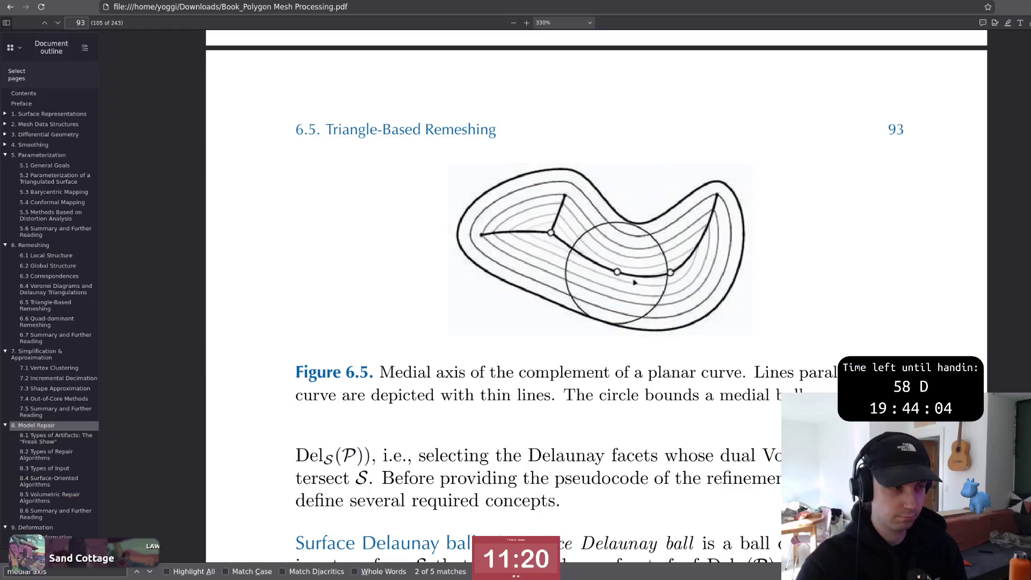
scroll(564, 322, "down", 3)
scroll(516, 306, "down", 2)
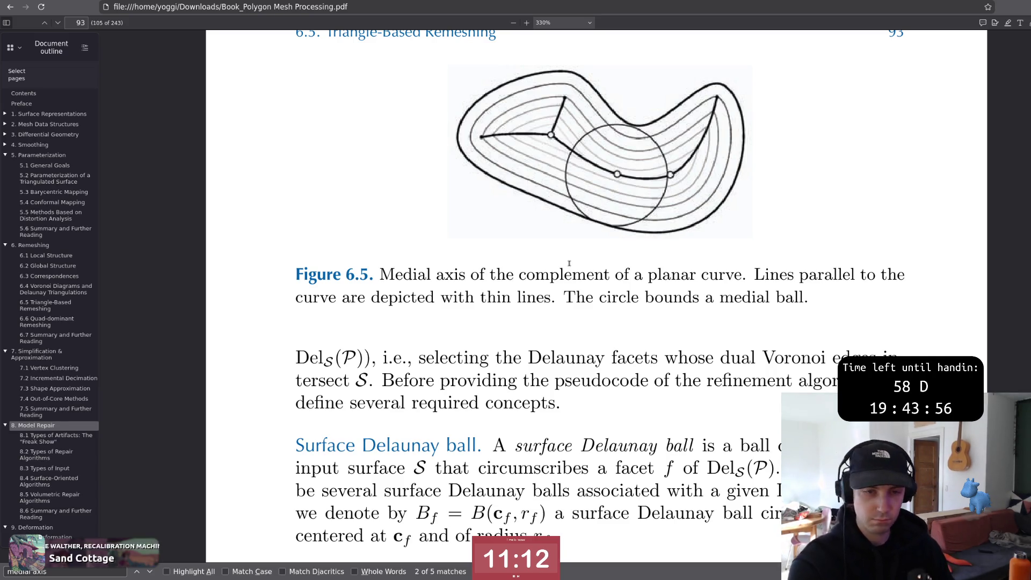
key("alt+Tab")
key("alt+Tab")
key("alt+Tab")
key("alt+Tab")
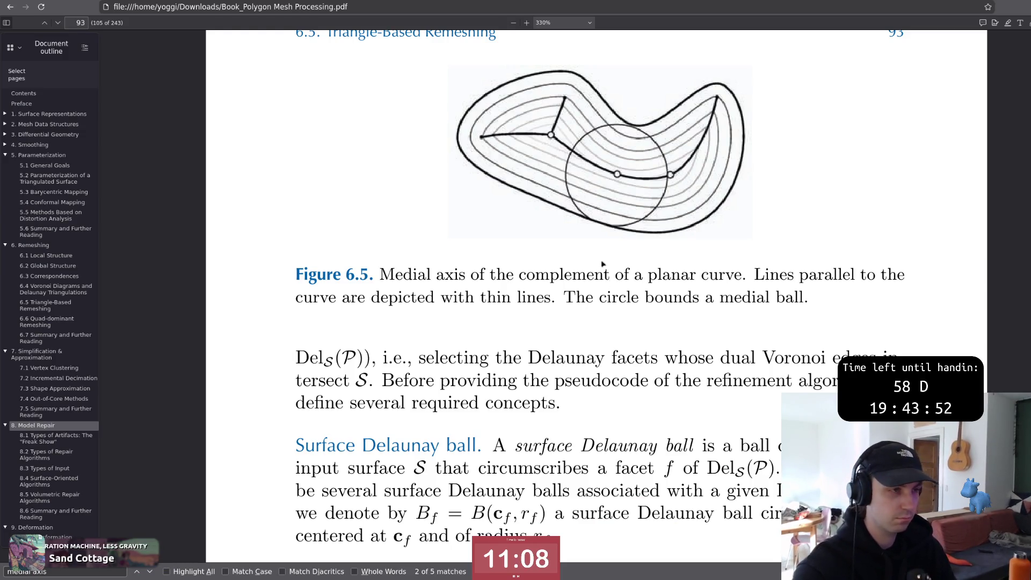
scroll(571, 264, "up", 2)
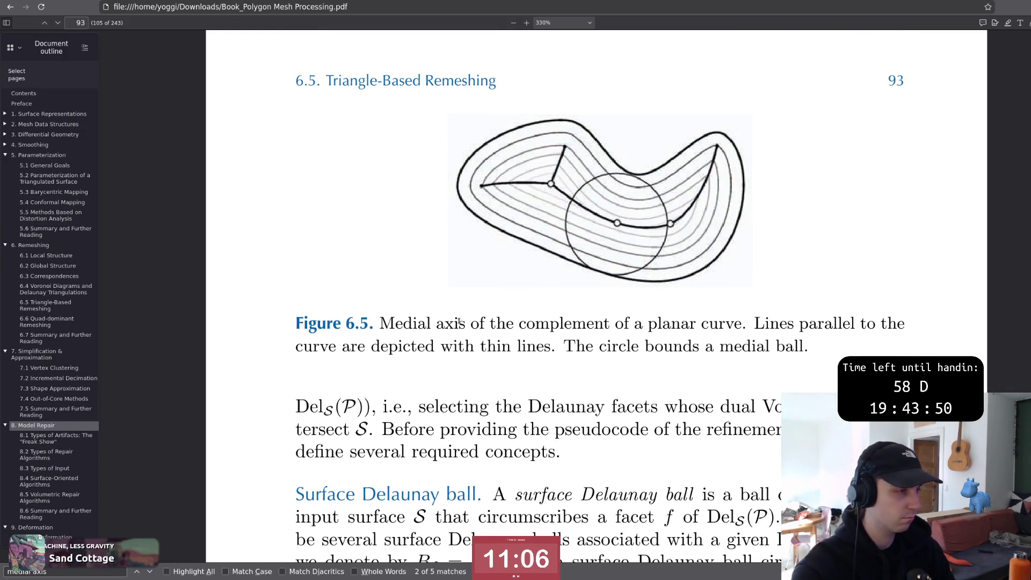
Step: In the thesis source, find the existing wrapfigure example and yank its six-line block
key("alt+Tab")
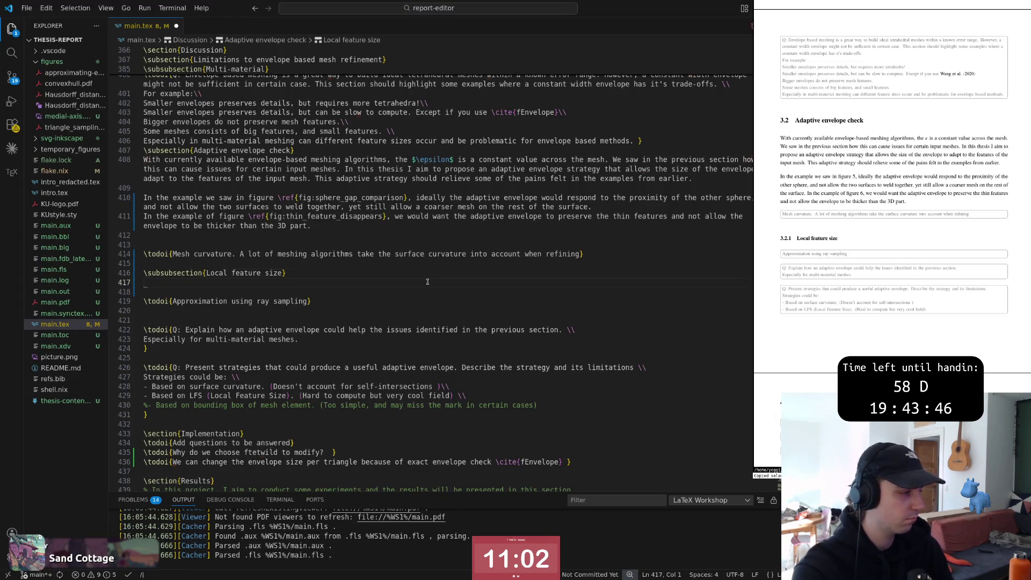
type("/wrap")
key("Return")
key("n")
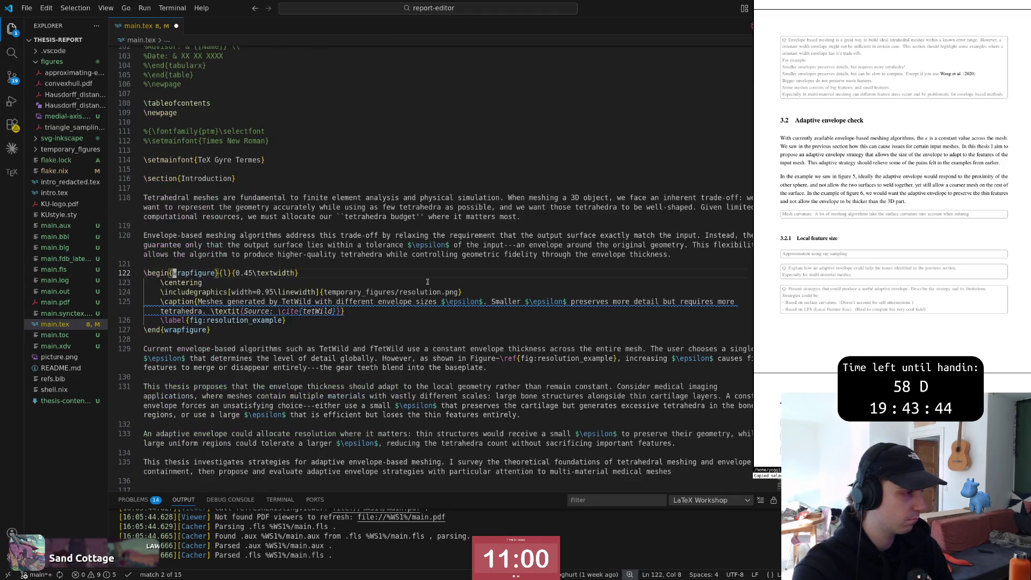
key("shift+v")
key("j")
key("j")
key("j")
key("j")
key("j")
key("y")
Step: Paste the wrapfigure under Local feature size at line 417 and change its placement from {l} to {r}
key("g")
key("g")
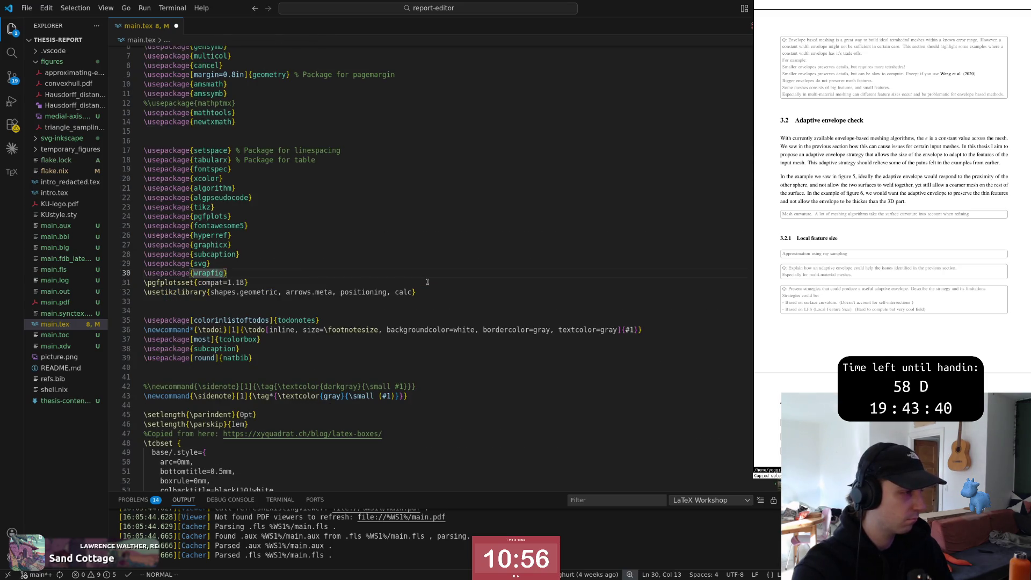
key("4")
key("1")
key("7")
key("G")
key("p")
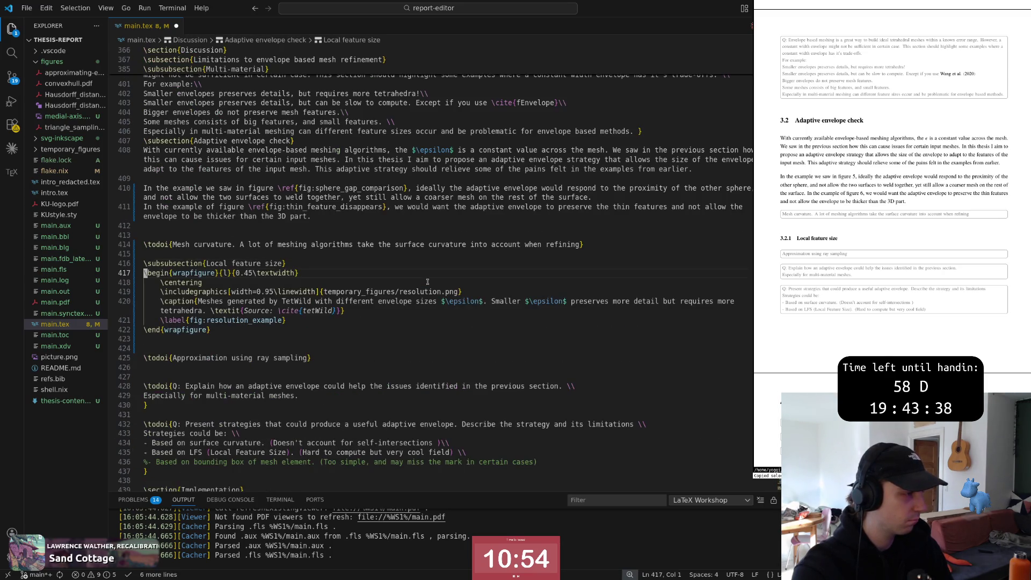
key("w")
key("w")
key("w")
key("r")
key("r")
key("j")
key("j")
key("w")
key("w")
key("w")
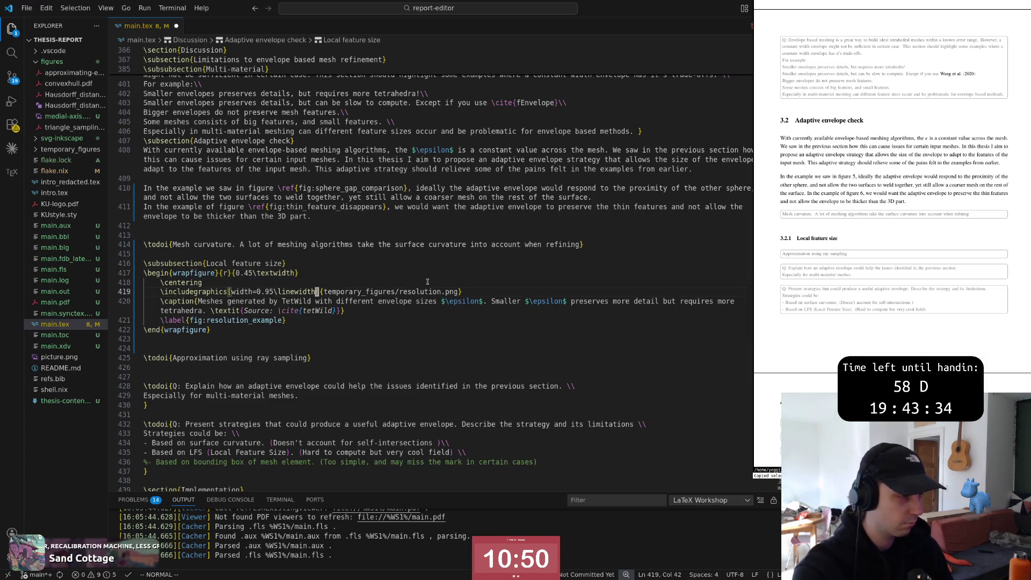
type("ct/figur")
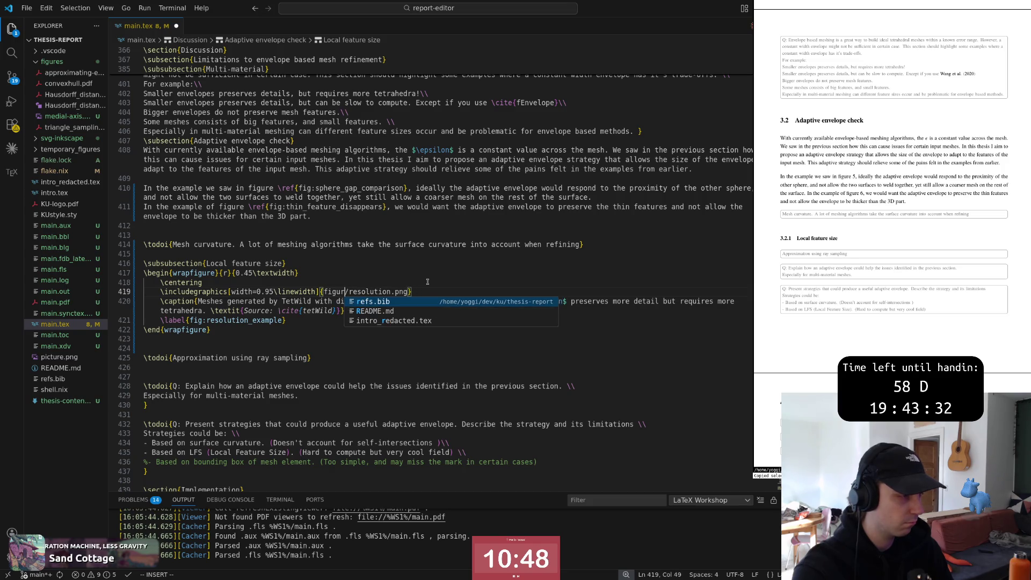
Step: Point the image at figures/medial-axis.png and change the wrap width from 0.45 to 0.35
key("Escape")
key("b")
type("ct}")
type("figures/")
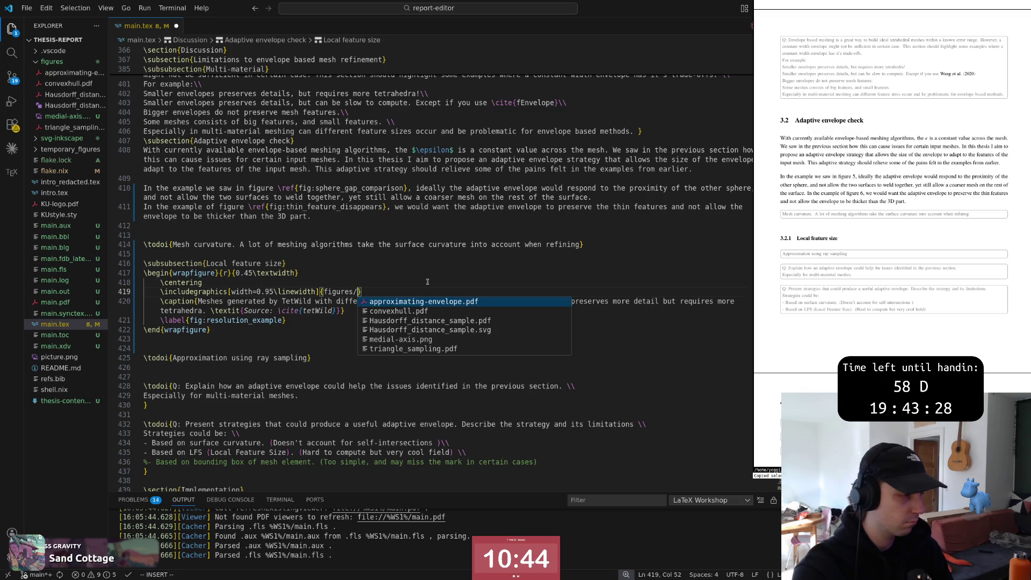
type("me")
key("Return")
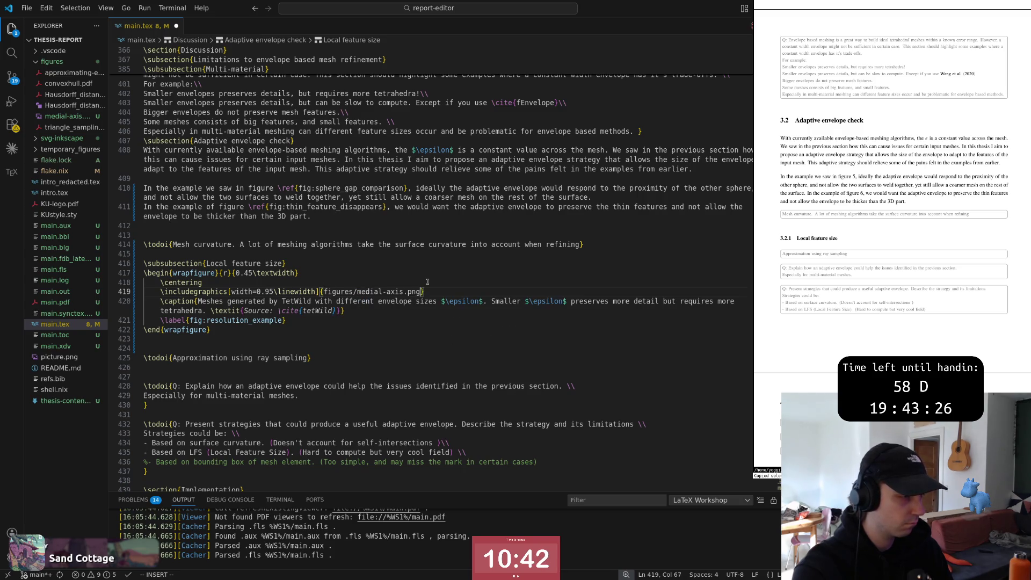
key("0")
key("w")
key("w")
key("w")
key("r")
key("3")
Step: Select and delete the old TetWild caption text up to the Source note
key("j")
key("j")
key("w")
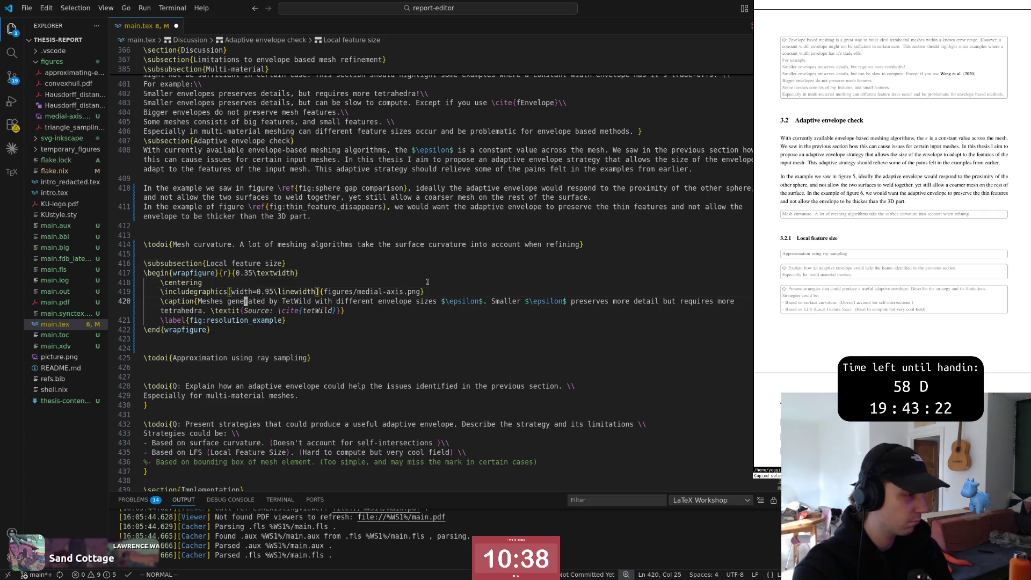
key("v")
key("j")
key("$")
key("o")
key("k")
key("b")
key("b")
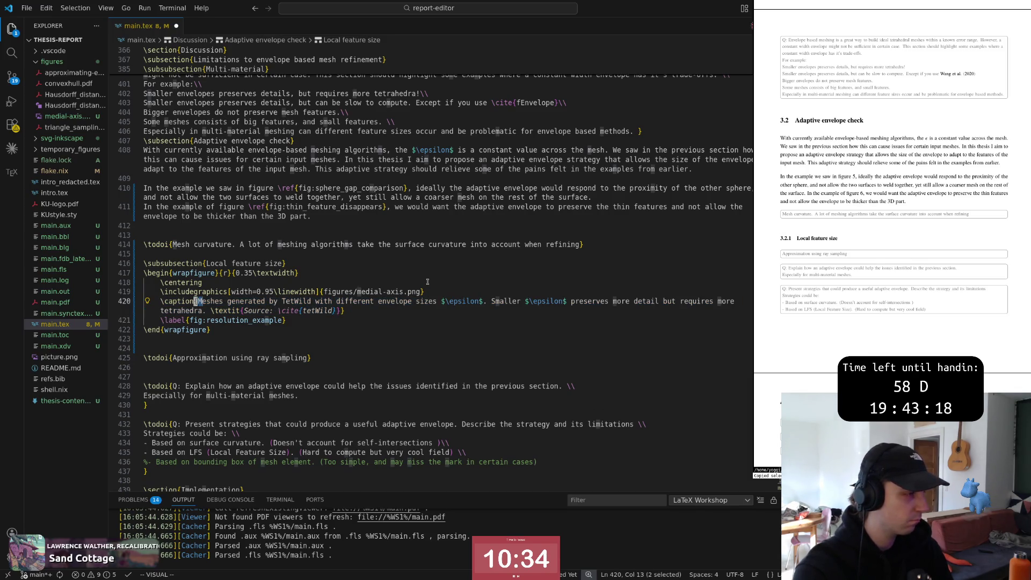
key("w")
key("w")
key("w")
key("w")
key("w")
key("w")
key("w")
key("w")
key("w")
key("w")
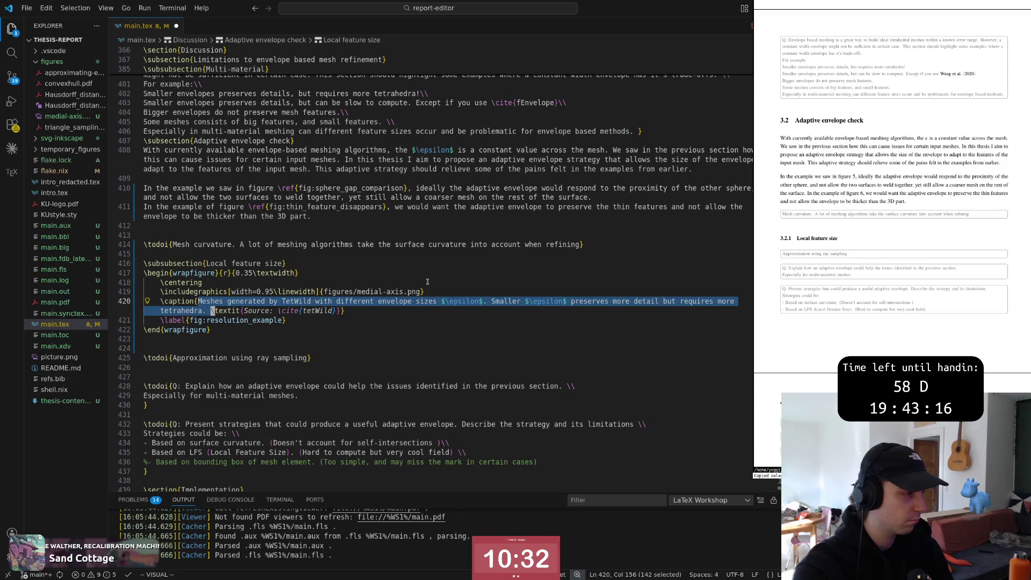
key("d")
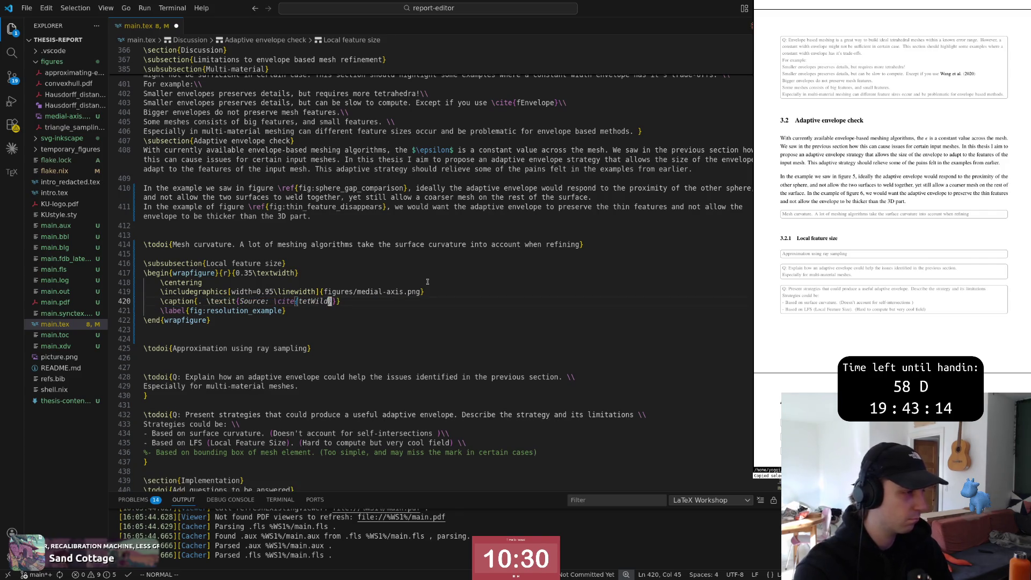
type("l")
type("oly")
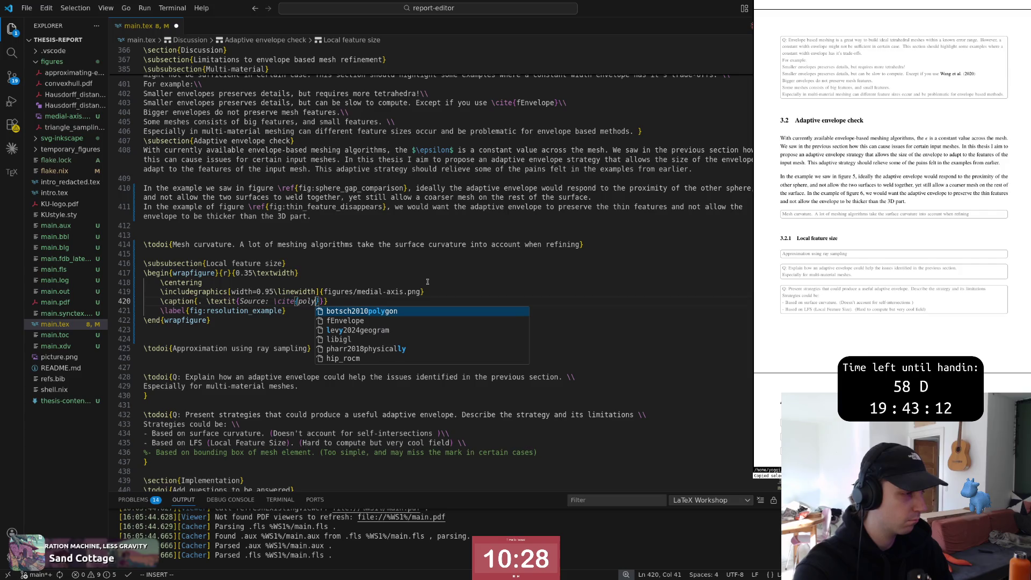
Step: Pick a citation key, look up the Polygon Mesh Processing key in refs.bib, and return to the caption
key("Down")
key("Down")
key("Down")
key("Down")
key("Return")
key("Escape")
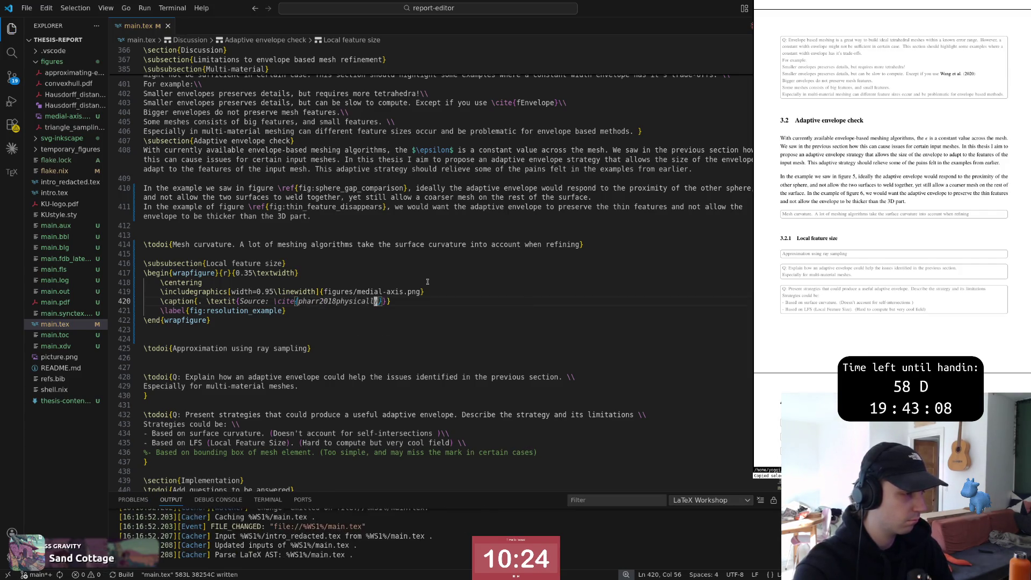
key("g")
key("d")
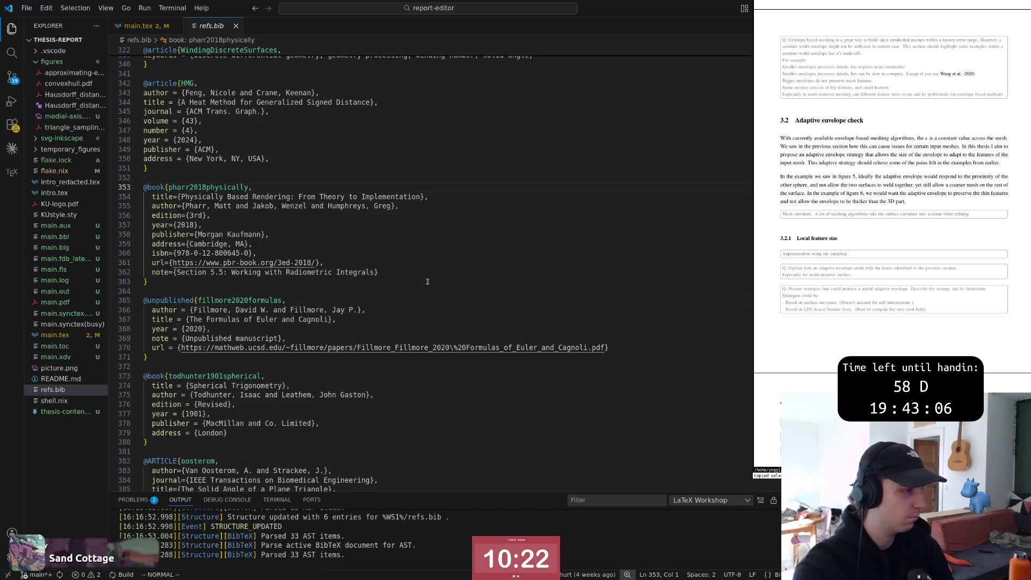
type("/polygon")
key("Return")
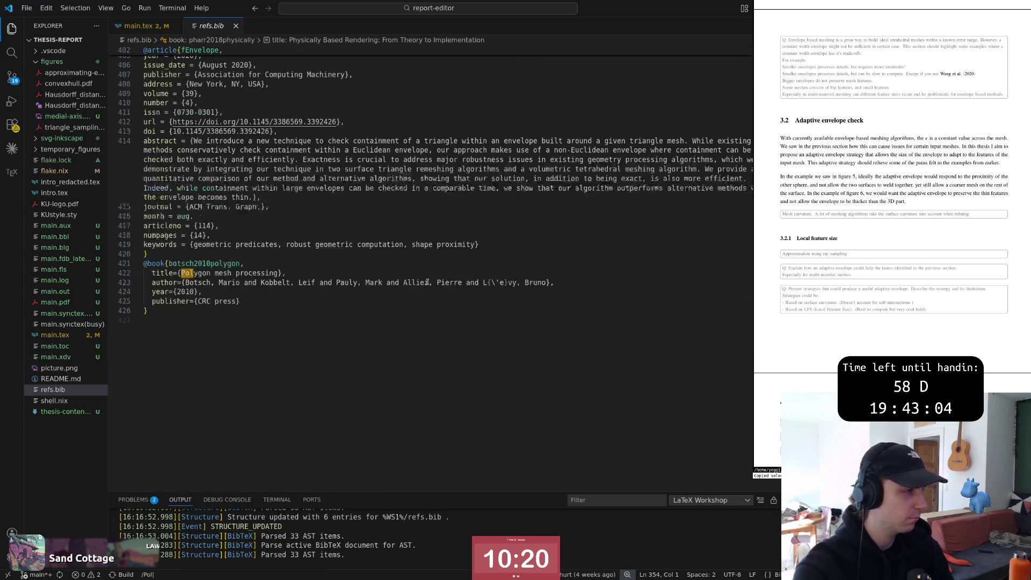
key("ctrl+o")
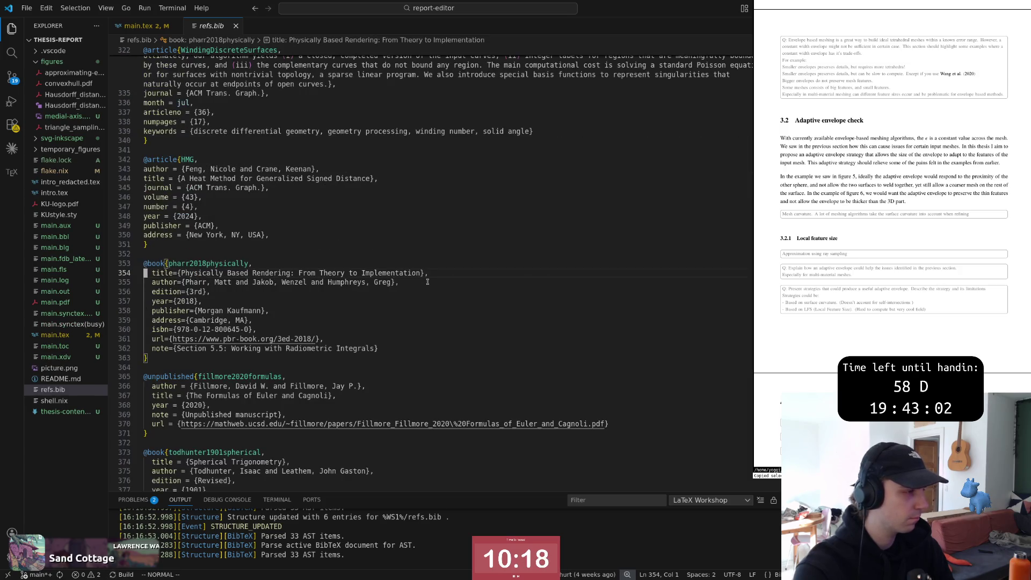
type("ci{botsch2010polygon")
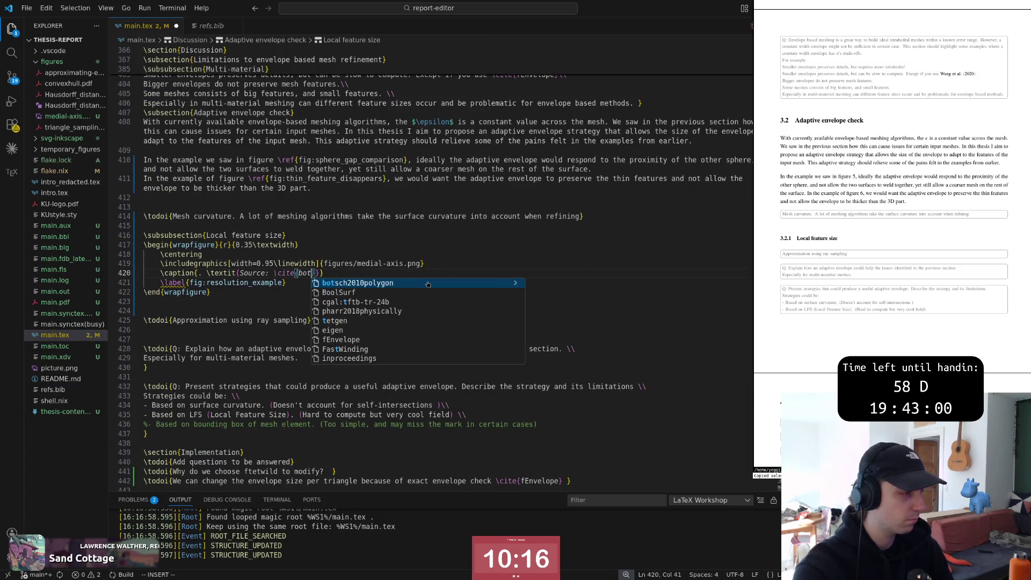
Step: Accept the botsch2010polygon key, begin the caption with 'Medial axis', and check the book figure
key("Escape")
key("b")
key("b")
key("b")
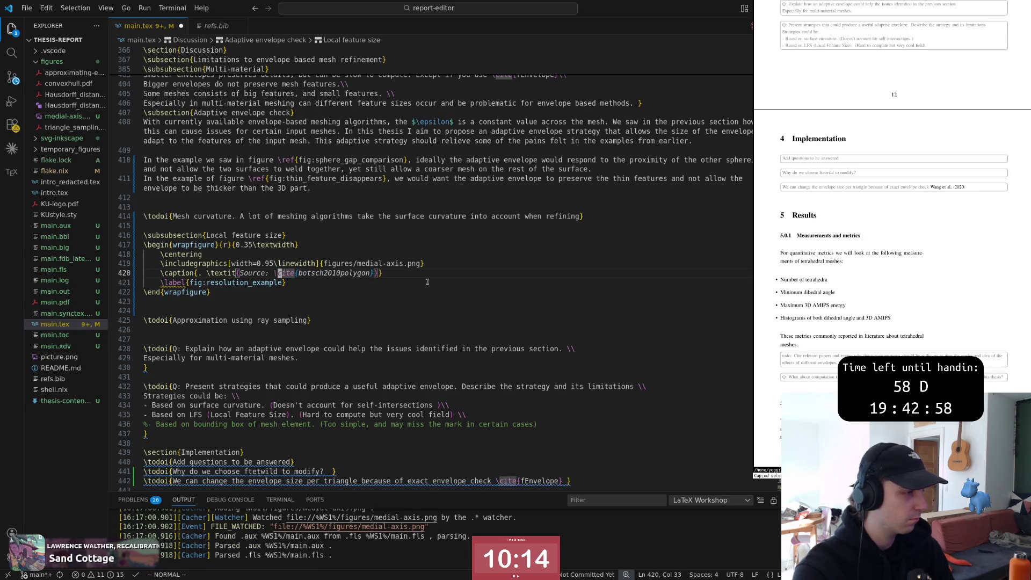
type("s")
type("Medial axis")
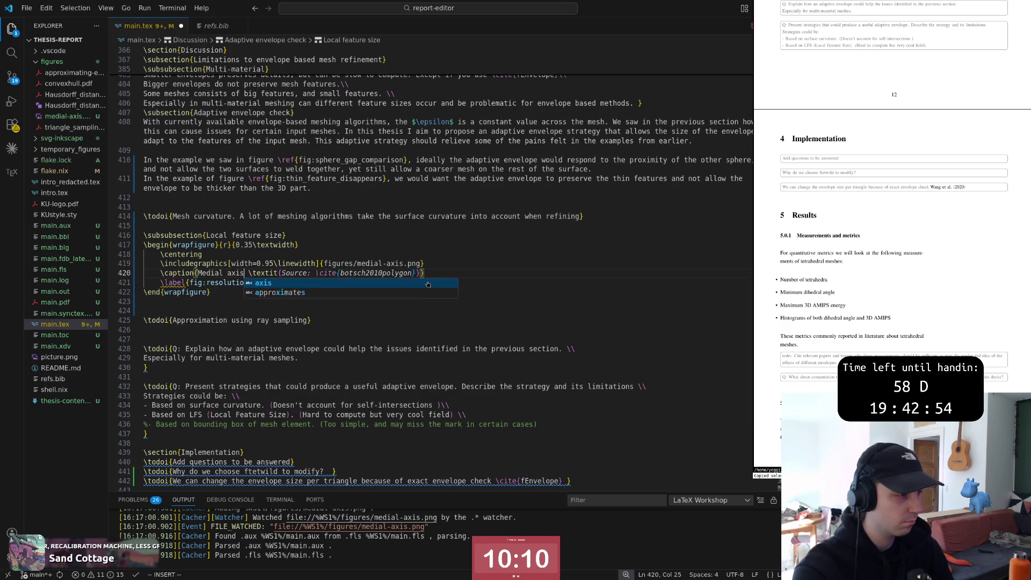
key("Escape")
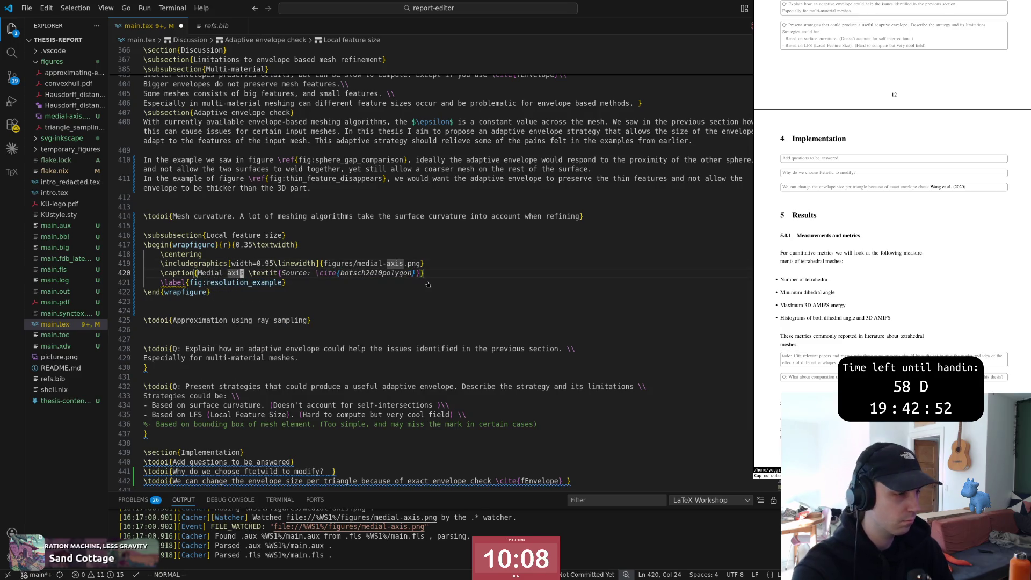
key("alt+Tab")
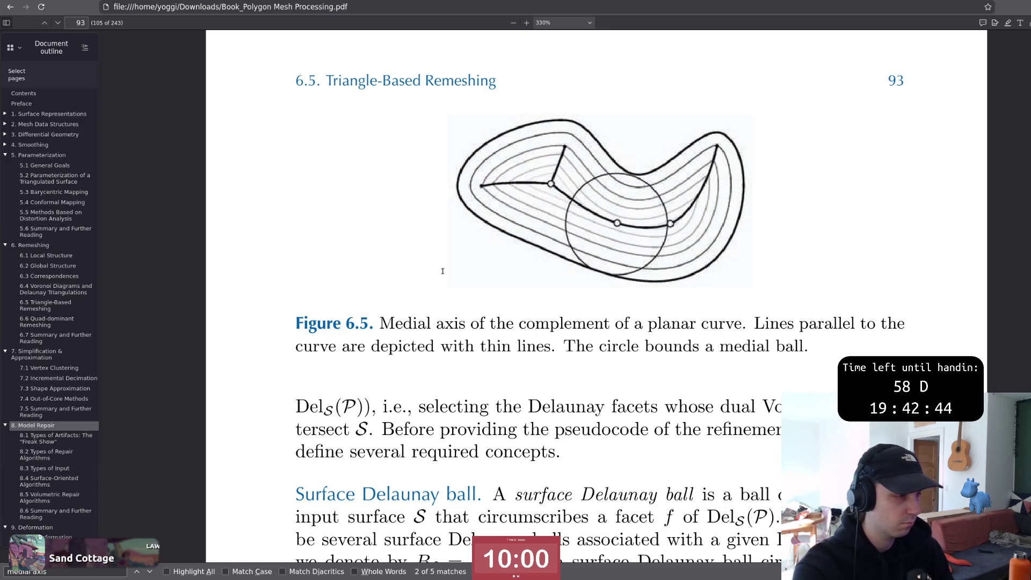
Step: Finish the caption as 'Medial axis of a 2D curve.' and compare wording with the book
key("alt+Tab")
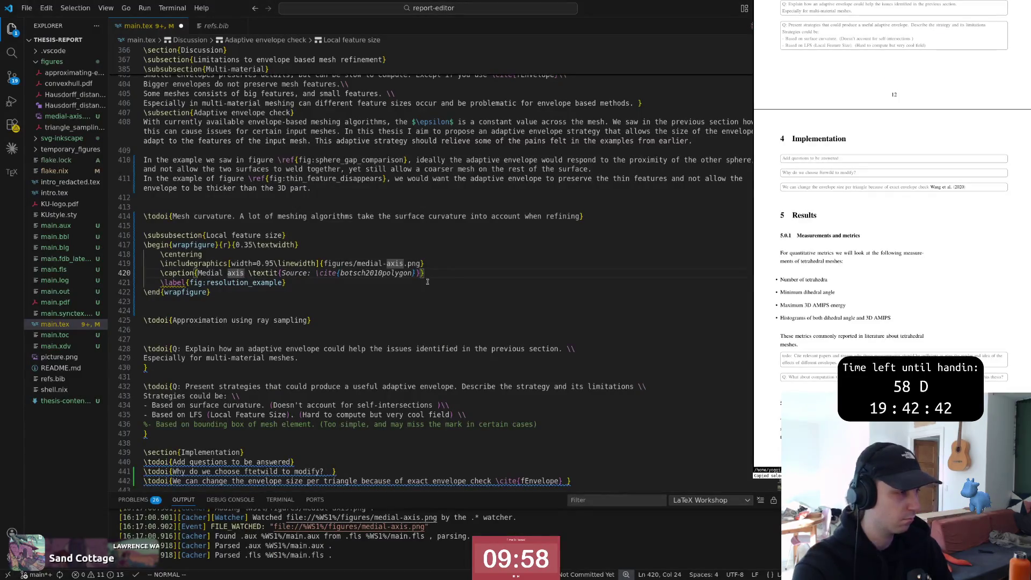
type("a of a 2D cur")
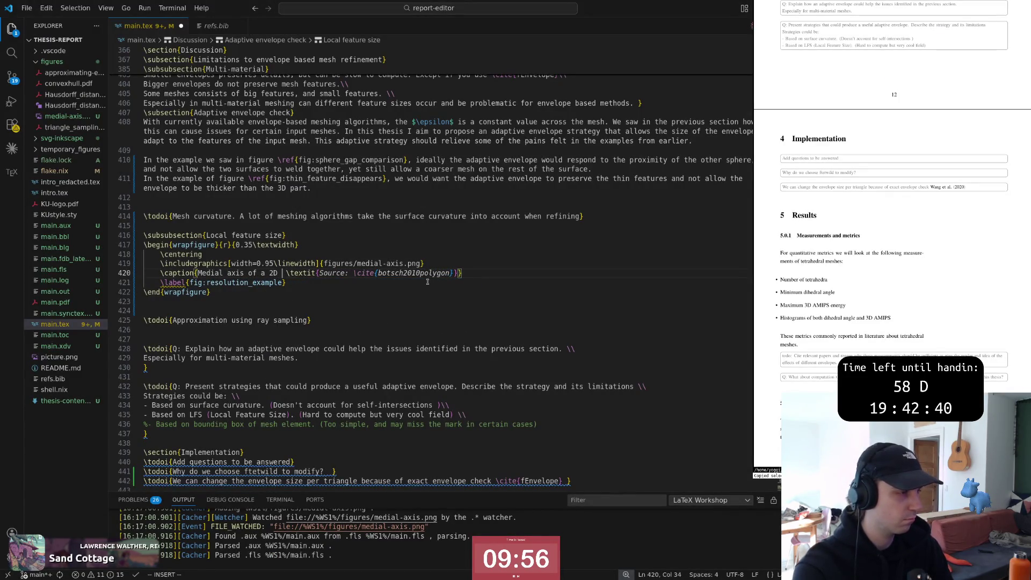
type("ve.")
key("Escape")
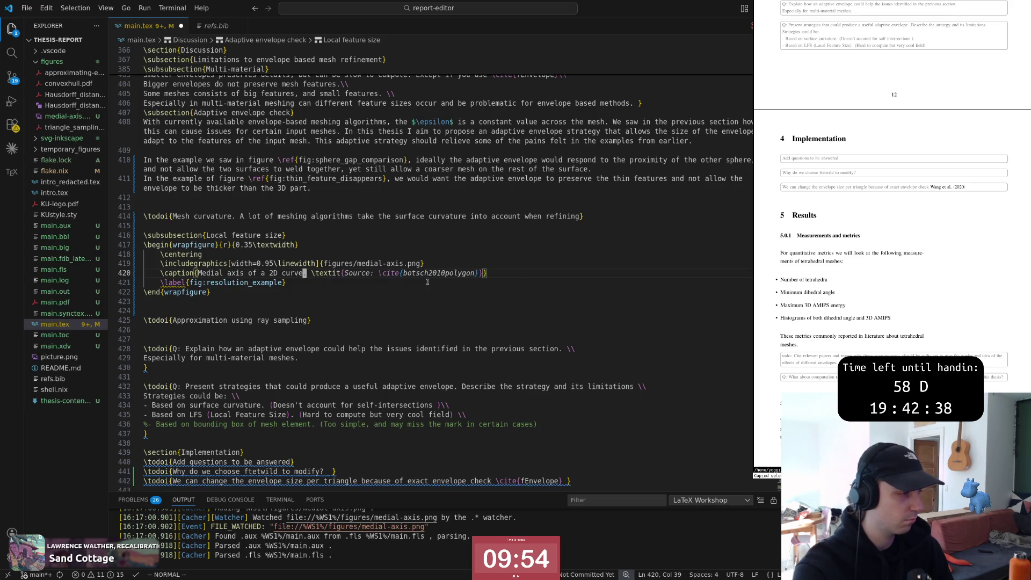
key("alt+Tab")
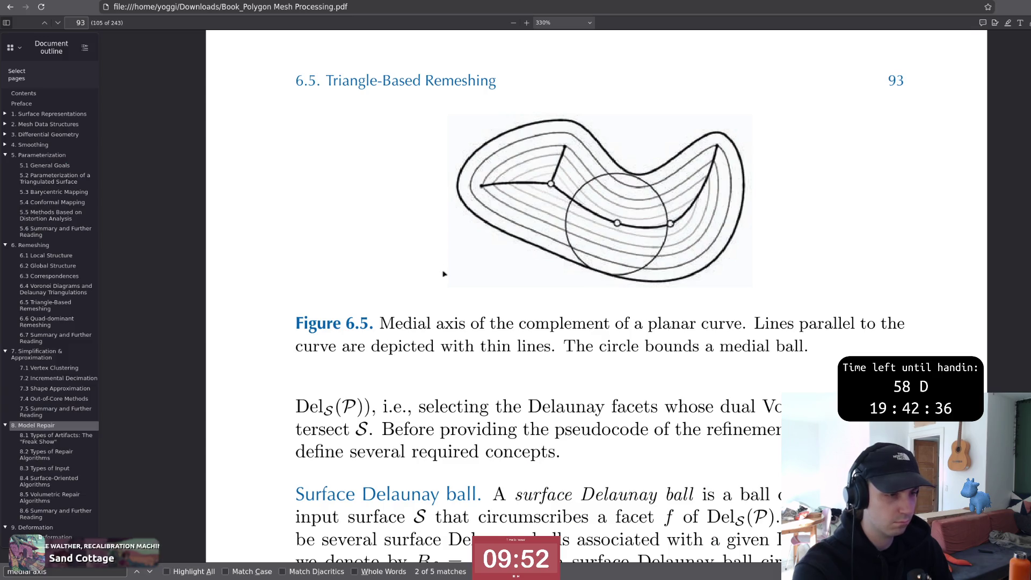
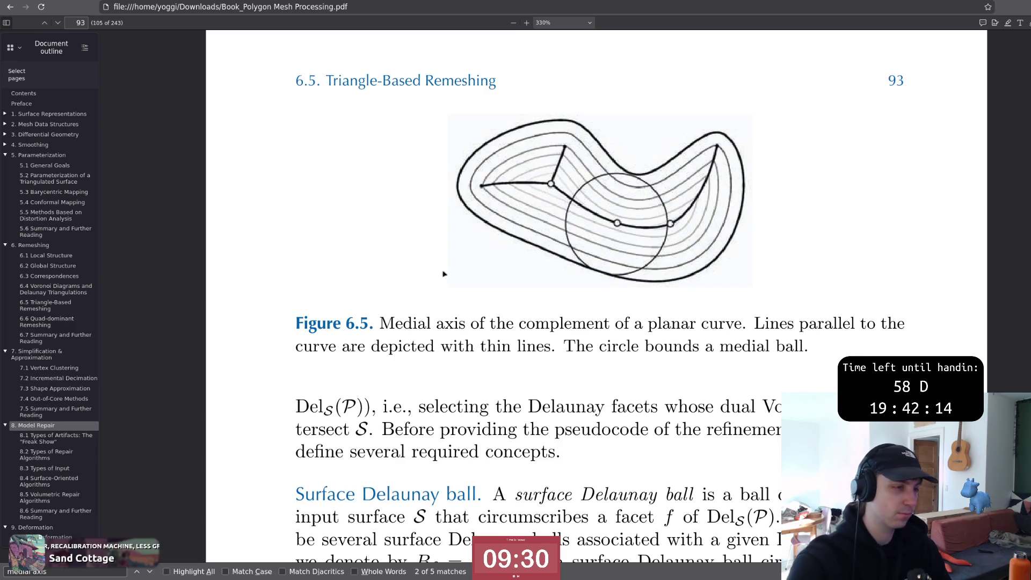
Step: Copy the caption sentence "The circle bounds a medial ball." from the PDF and return to the editor
mouse_move(565, 346)
left_mouse_down()
mouse_move(806, 346)
mouse_move(568, 346)
left_mouse_up()
key("ctrl+c")
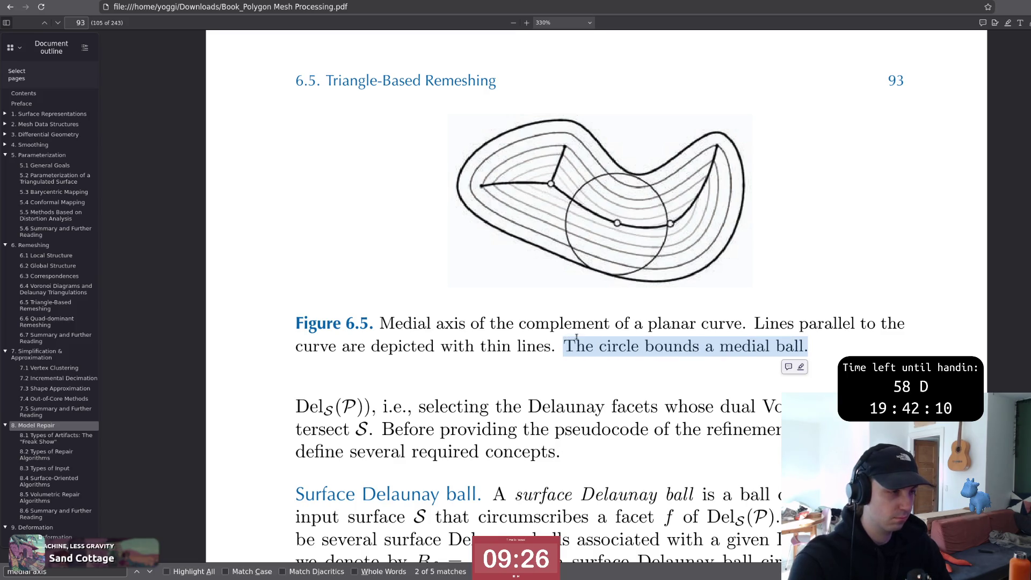
key("alt+Tab")
key("a")
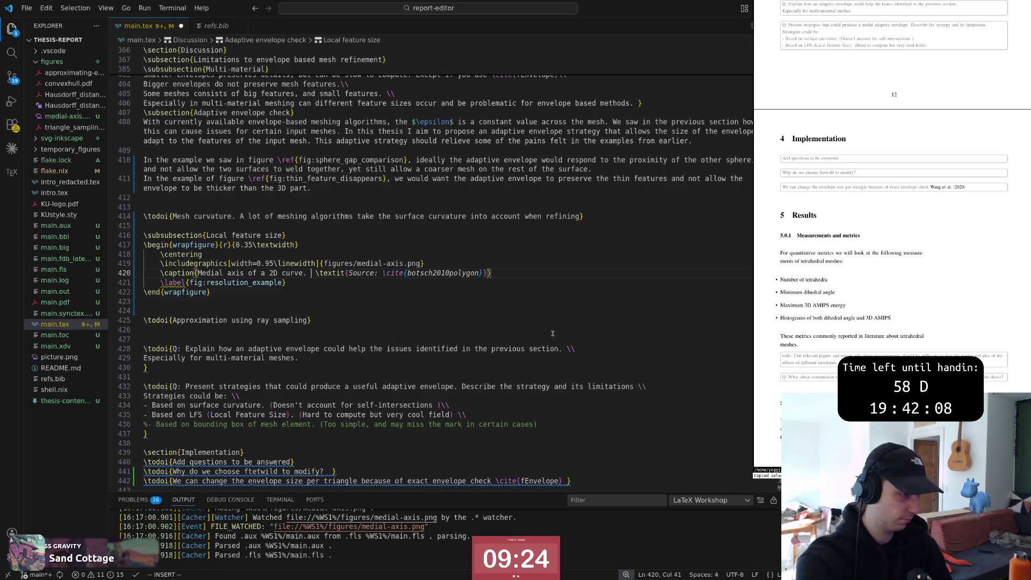
Step: Append "The circle bounds a medial ball." to the medial-axis caption and save to rebuild
key("ctrl+v")
key("Escape")
key("ctrl+s")
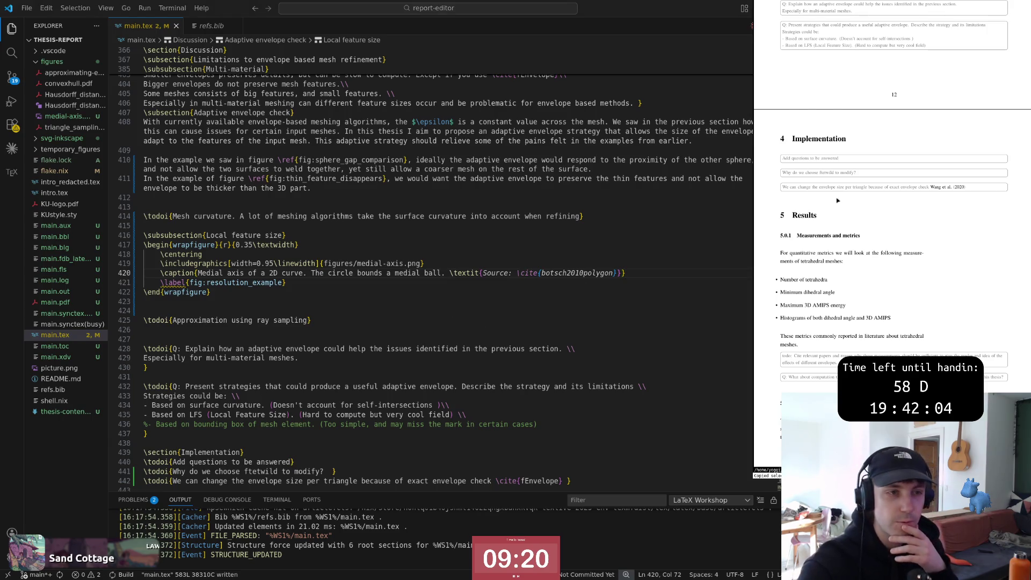
scroll(845, 230, "down", 1)
scroll(845, 229, "down", 3)
scroll(845, 229, "down", 4)
scroll(846, 210, "down", 4)
scroll(847, 189, "down", 3)
scroll(847, 189, "up", 3)
scroll(847, 188, "up", 4)
scroll(847, 189, "up", 4)
scroll(847, 189, "up", 4)
scroll(848, 188, "down", 3)
scroll(848, 189, "down", 3)
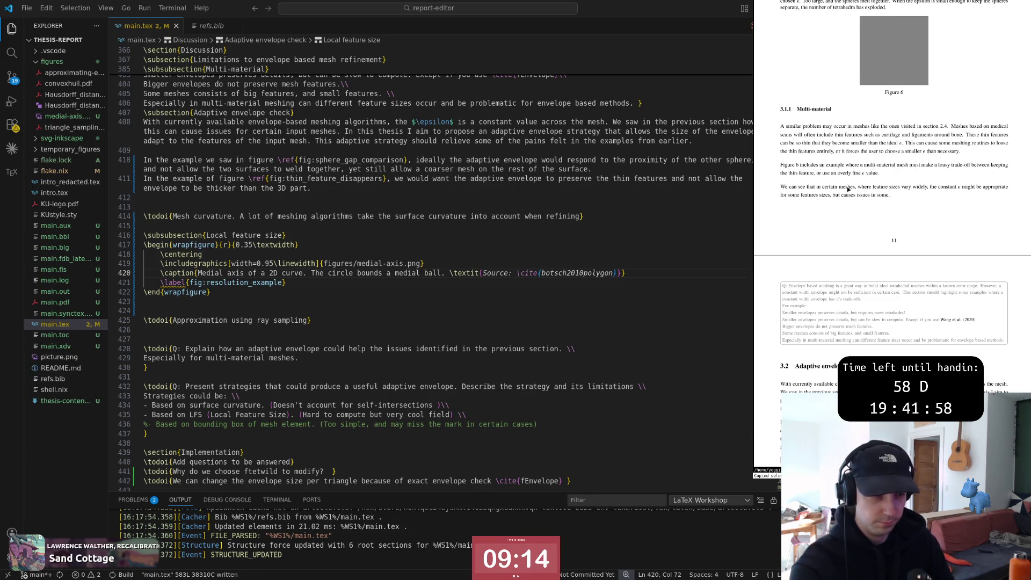
scroll(848, 189, "down", 3)
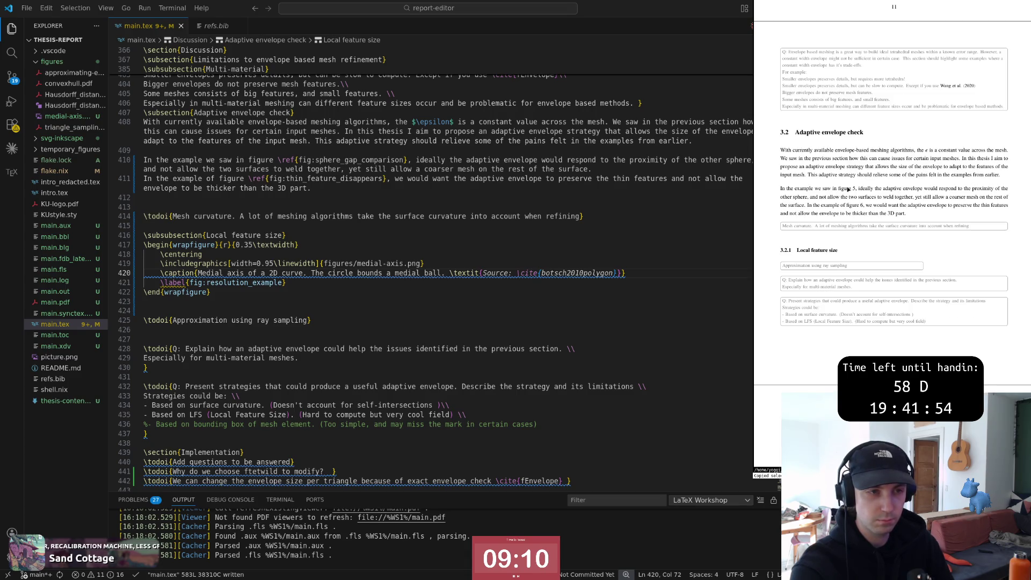
scroll(856, 236, "down", 2)
Step: Position the caret at the figure block and begin a line-wise selection of it
left_click(548, 303)
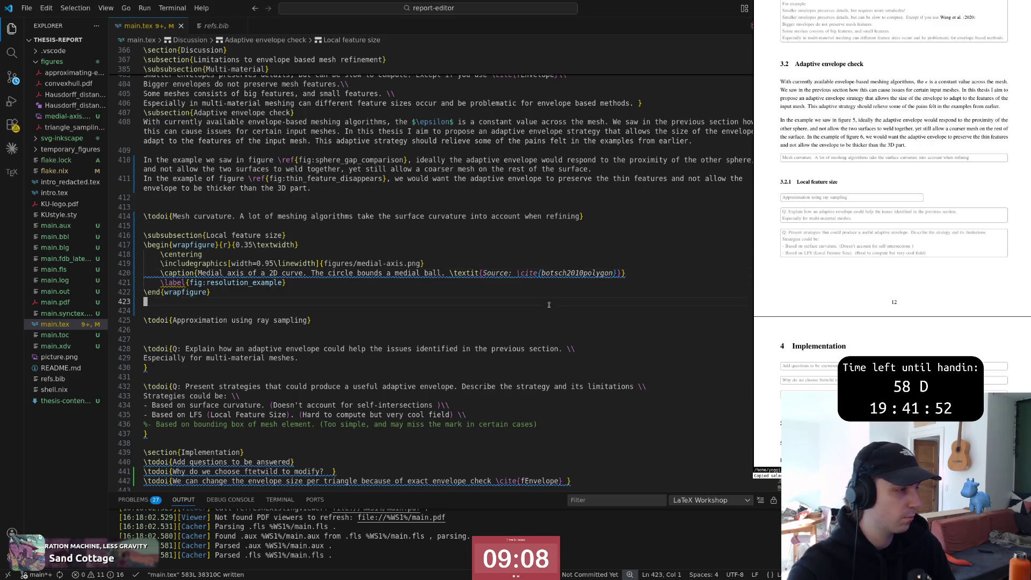
left_click(512, 260)
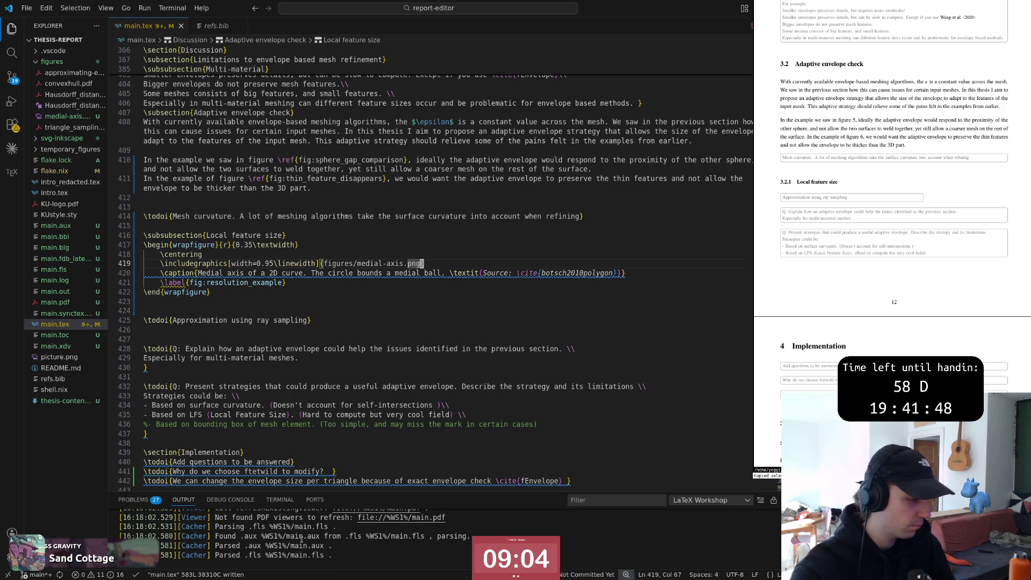
scroll(844, 203, "up", 3)
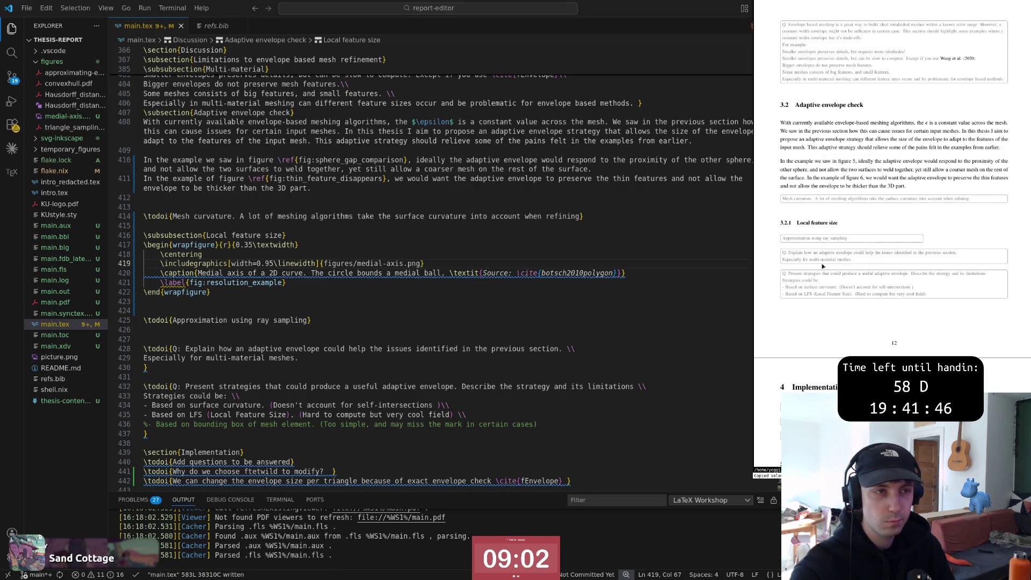
scroll(846, 242, "up", 3)
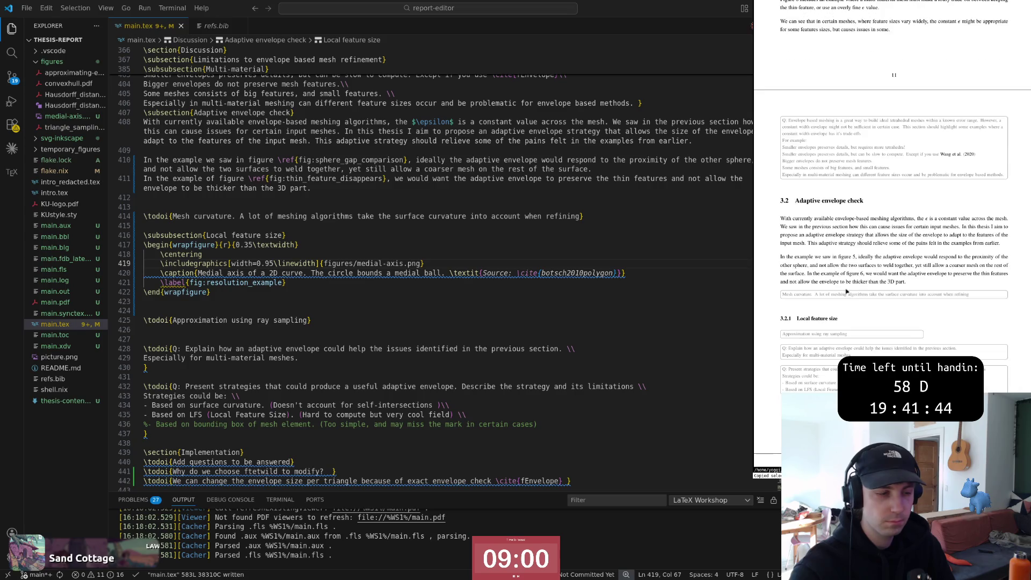
scroll(847, 291, "down", 2)
key("shift+v")
Step: Relabel the medial-axis figure as fig:2d_medial_axis
key("Escape")
key("j")
key("j")
key("j")
key("shift+v")
key("Escape")
key("k")
mouse_move(409, 273)
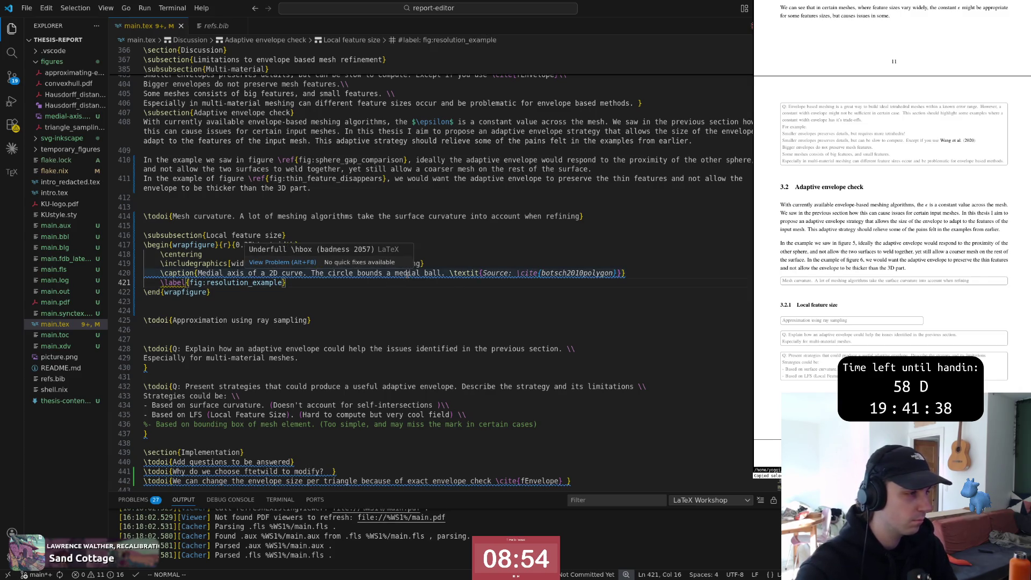
key("shift+v")
key("j")
key("Escape")
key("w")
key("w")
type("cw")
type("medial_a")
type("xis")
key("Escape")
type("bi2d_")
key("Escape")
Step: Copy the wrapfigure block, paste it above the "However" paragraph in envelope limitations, and save
key("shift+v")
key("j")
key("o")
key("k")
key("k")
key("k")
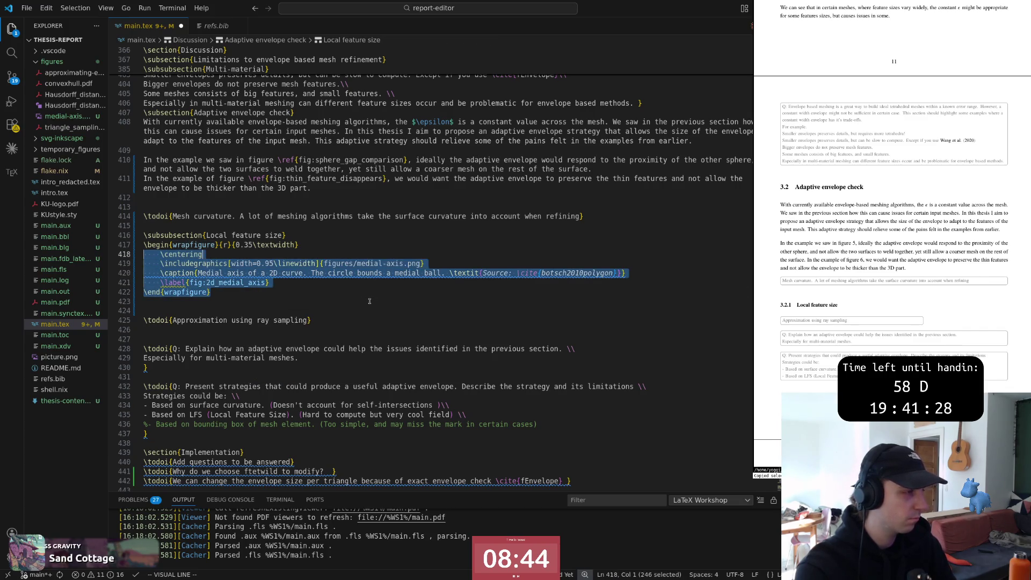
key("y")
key("ctrl+u")
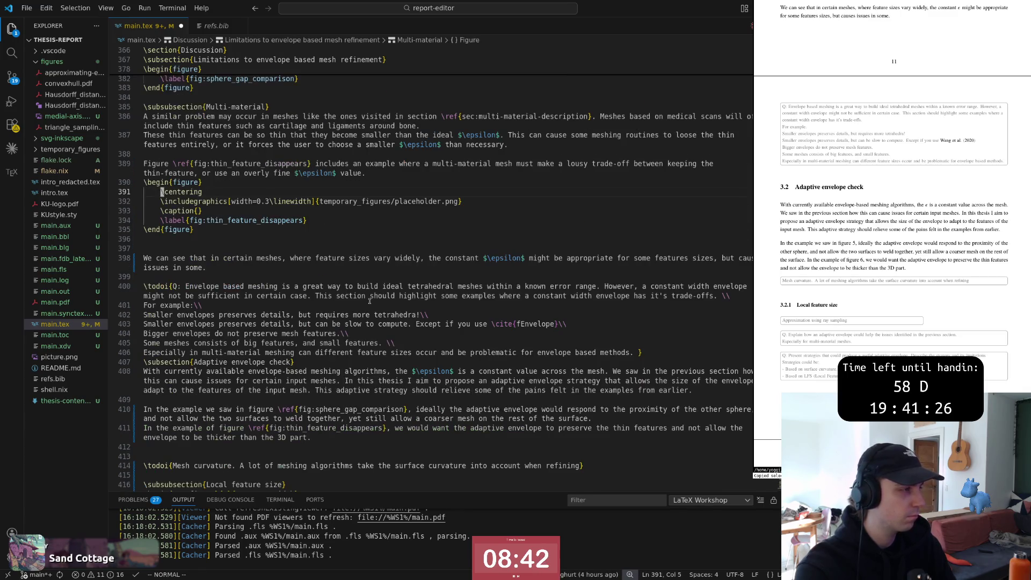
key("j")
key("j")
key("ctrl+u")
key("k")
key("k")
key("shift+p")
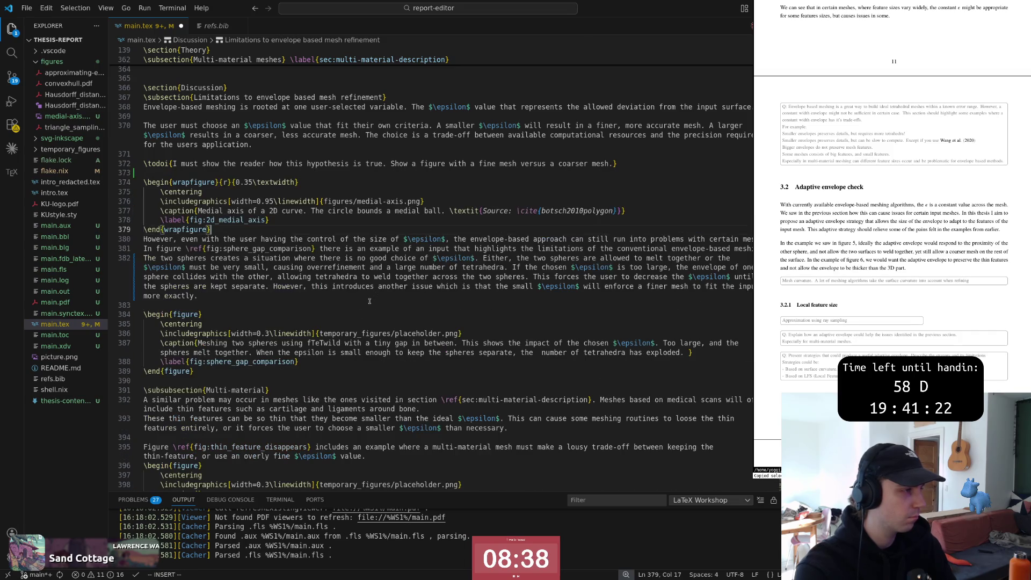
key("ctrl+s")
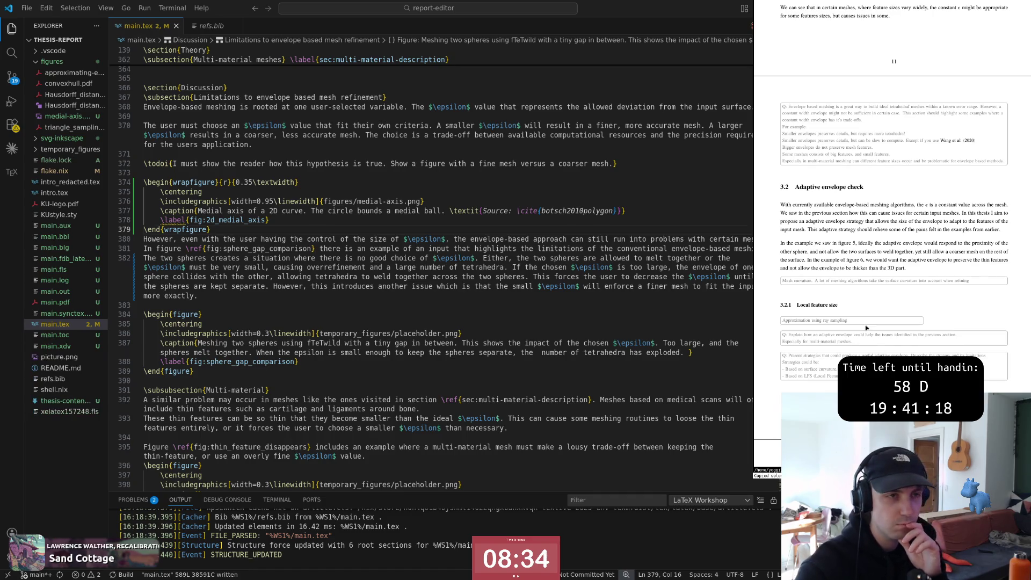
scroll(871, 326, "up", 1)
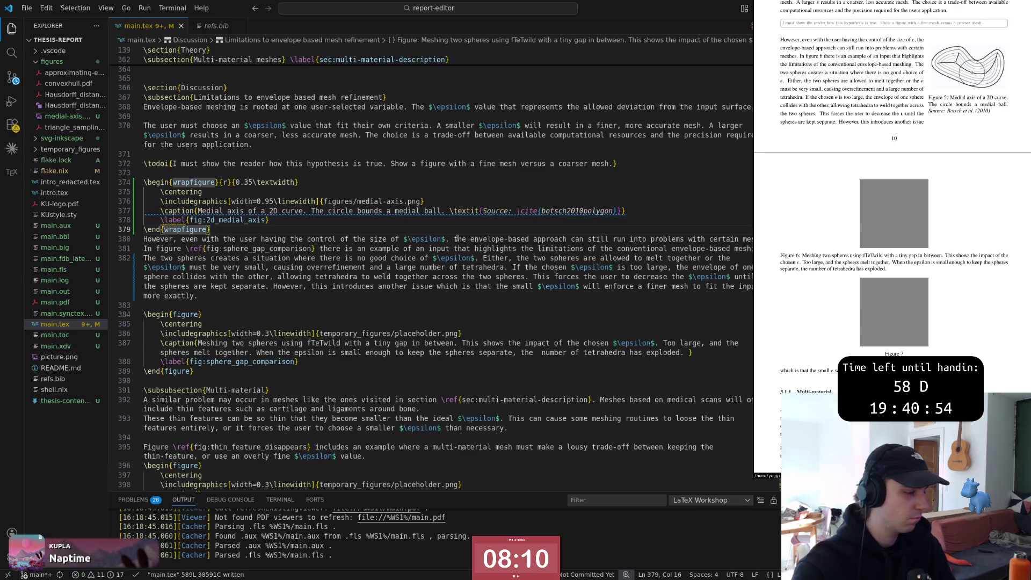
Step: Undo the figure move, save, and insert blank lines between the Local feature size heading and the figure
key("u")
key("u")
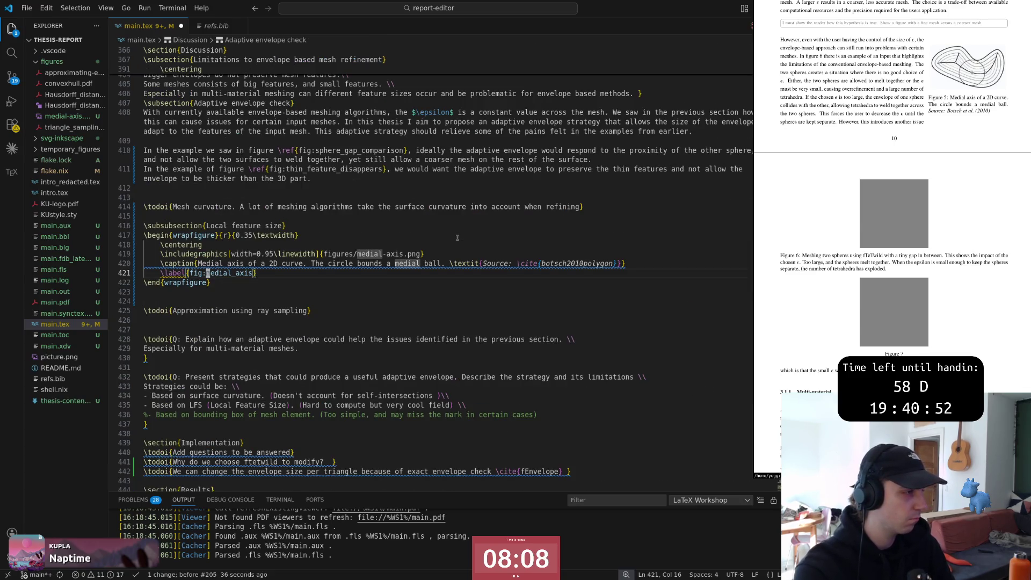
key("ctrl+s")
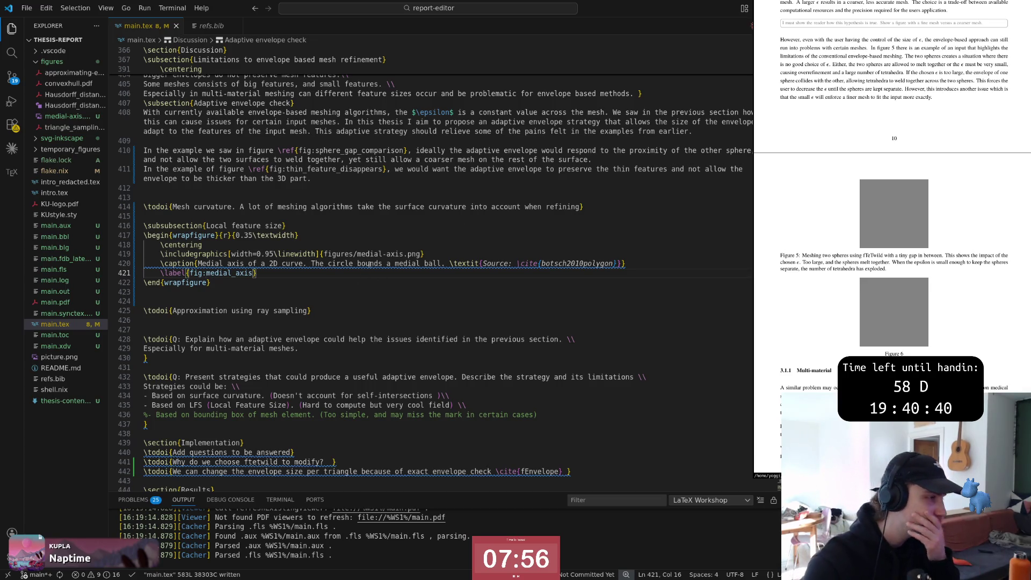
left_click(282, 226)
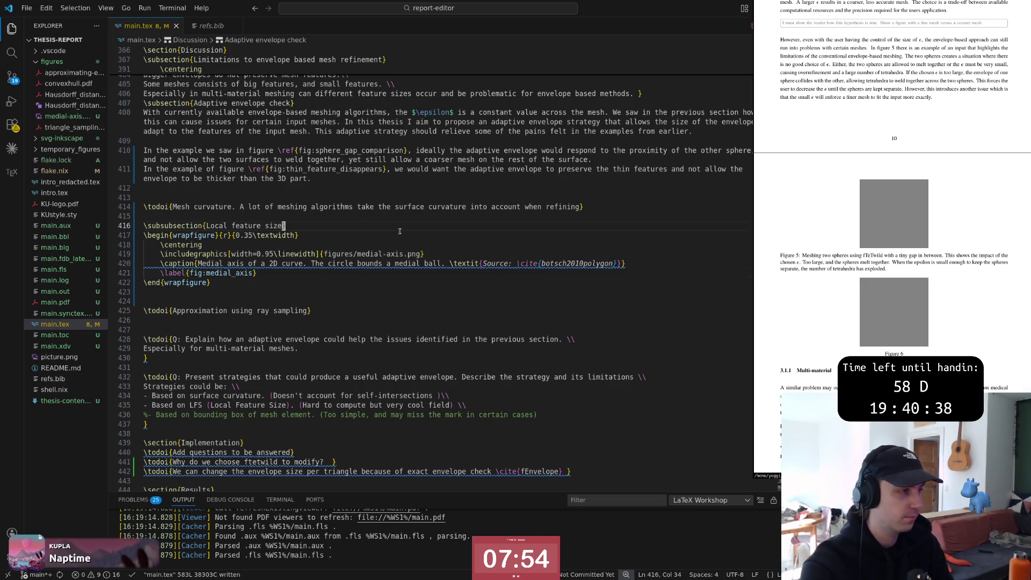
key("o")
key("Return")
key("Up")
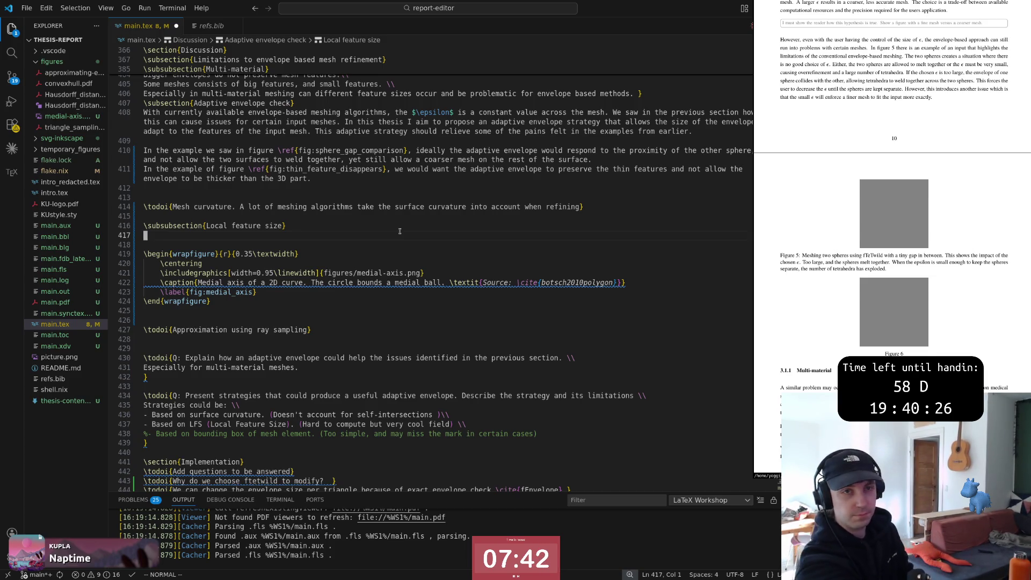
key("d")
key("d")
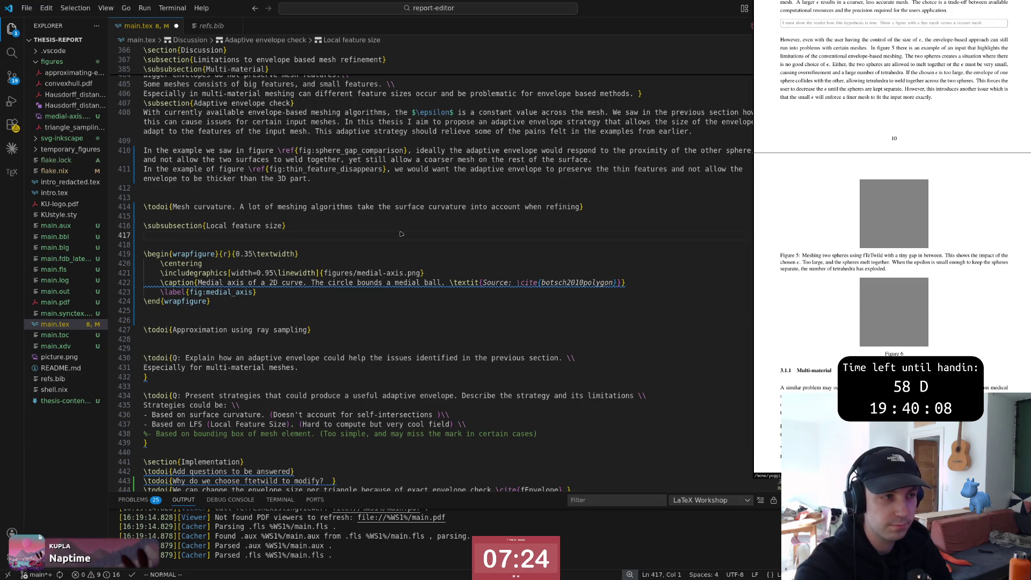
Step: Switch to the Polygon Mesh Processing book at its medial-axis figure
key("alt+Tab")
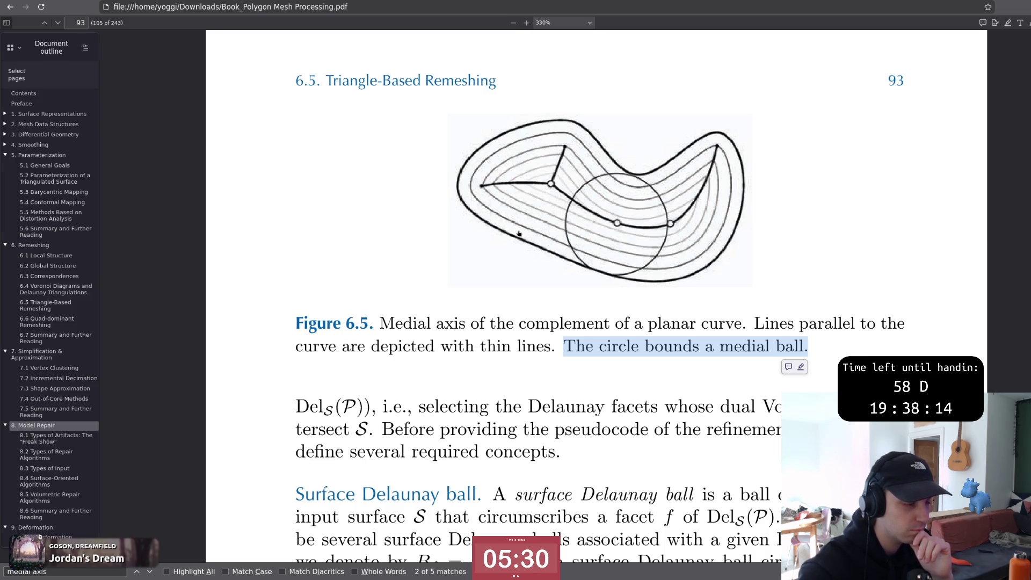
Step: Consult the Wikipedia Local feature size article and return to main.tex
key("alt+Tab")
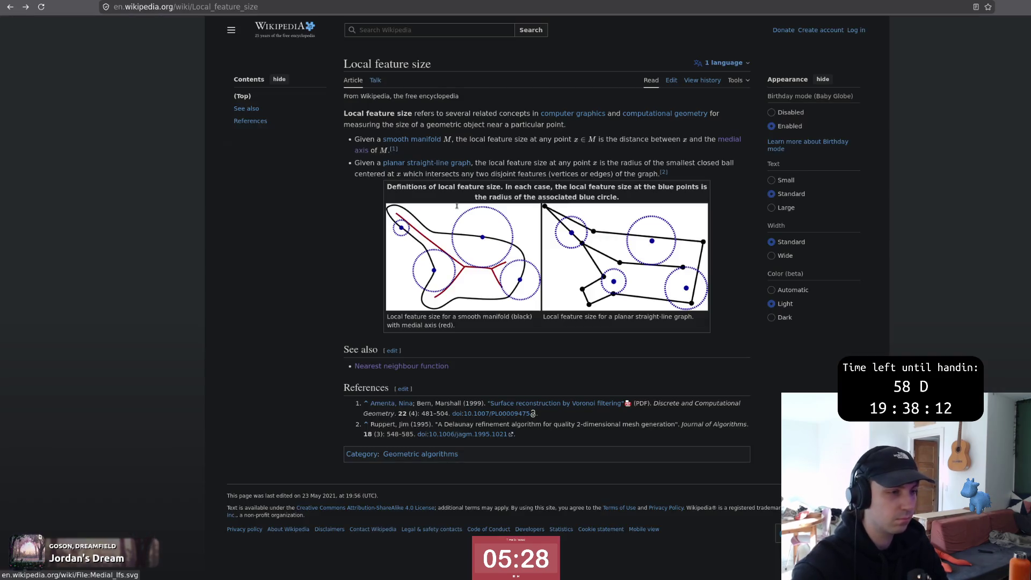
key("alt+Tab")
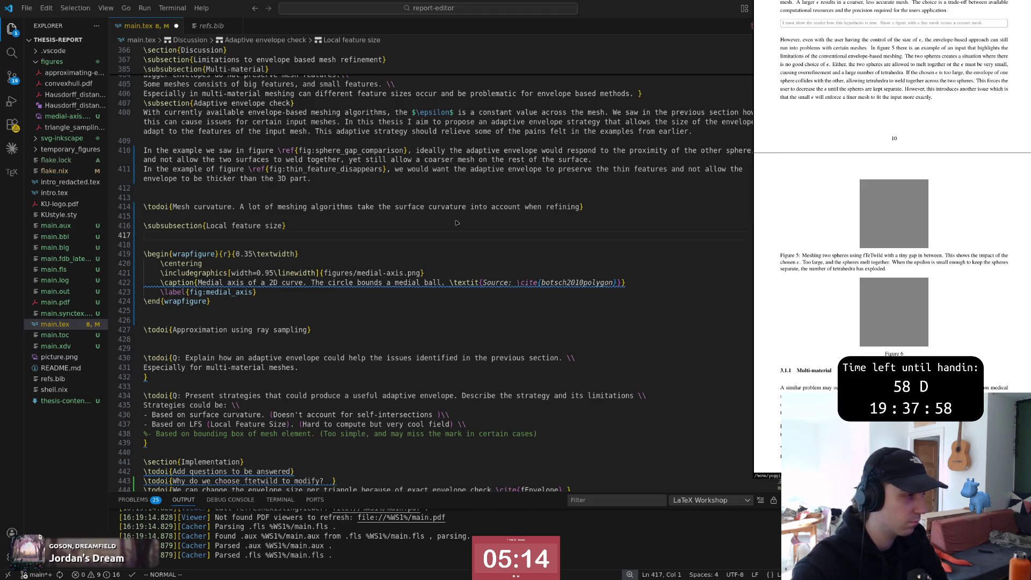
key("alt+Tab")
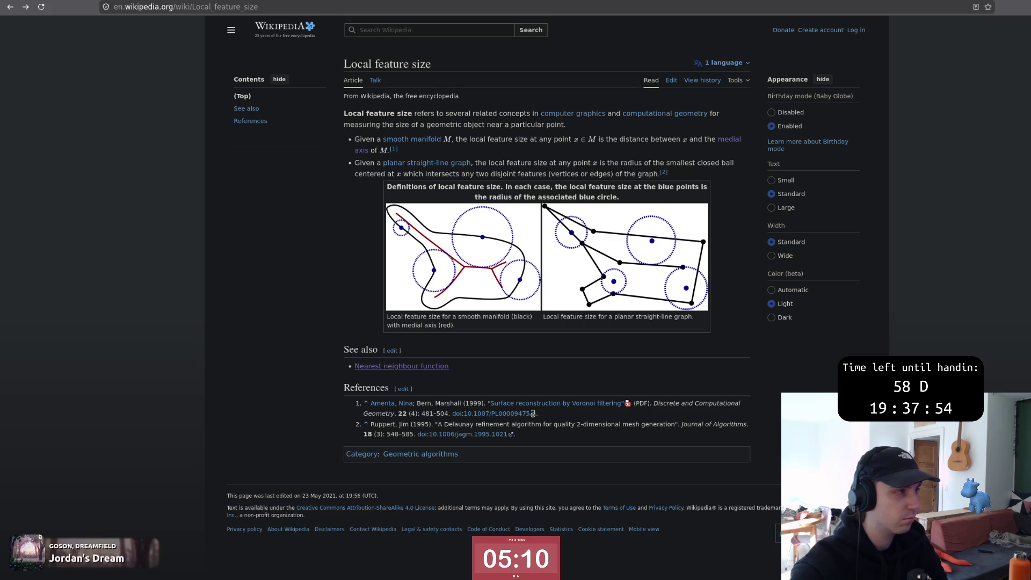
key("alt+Tab")
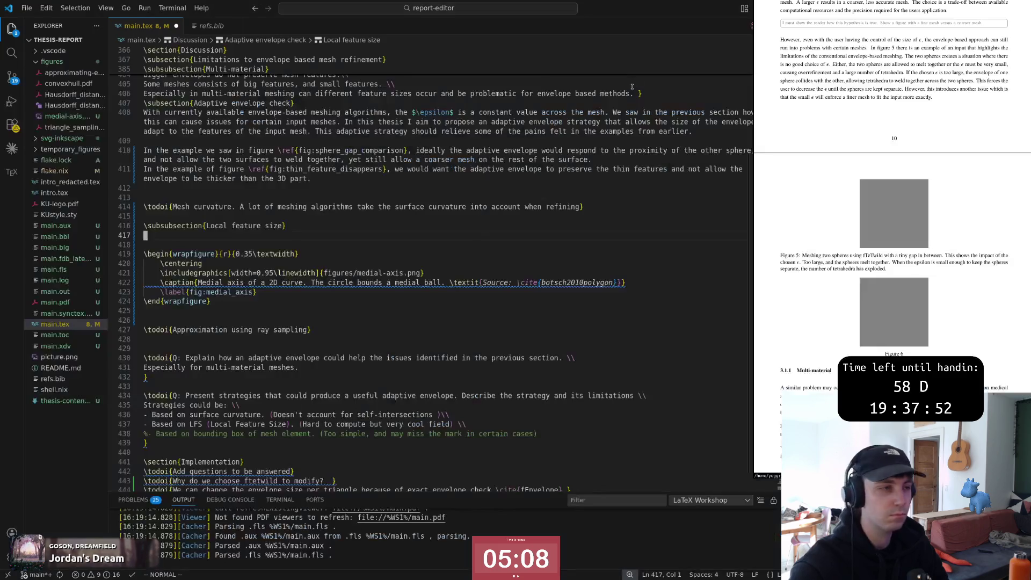
type("oO")
Step: Write that the LFS is useful for adaptive meshing and begin the sentence defining what it measures
key("BackSpace")
key("Escape")
type("uiThe o")
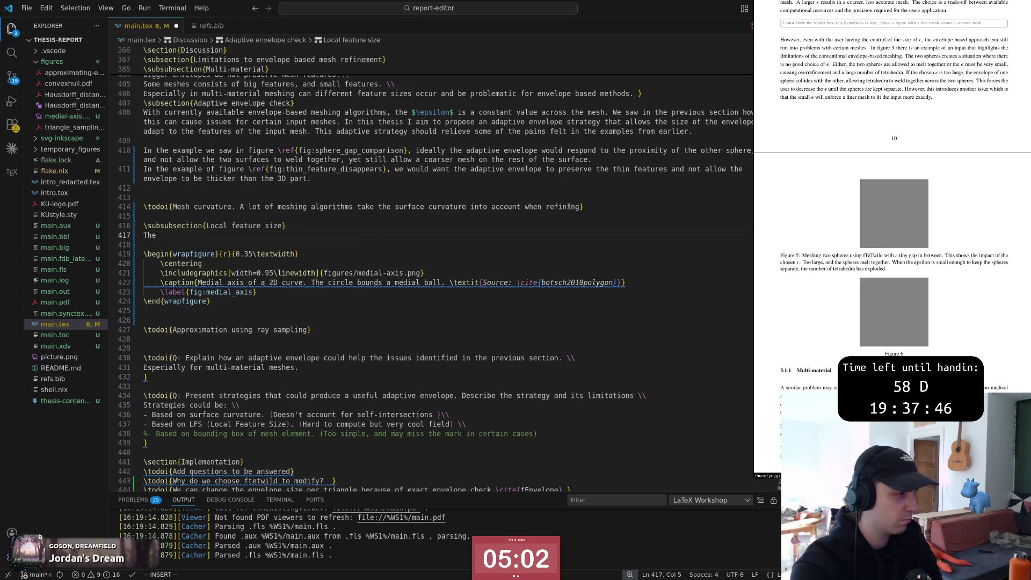
key("BackSpace")
type("concept ")
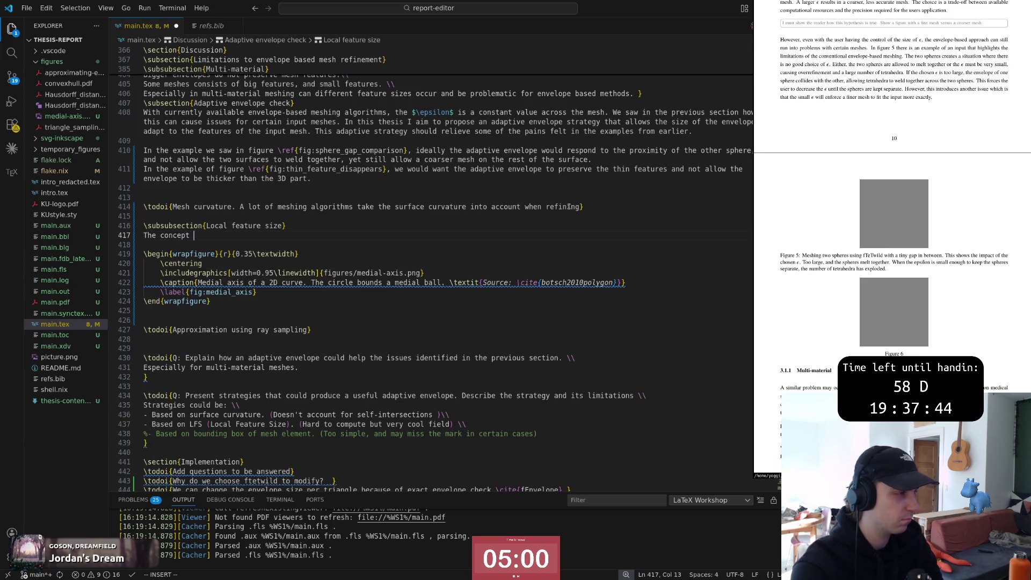
type("of local featue")
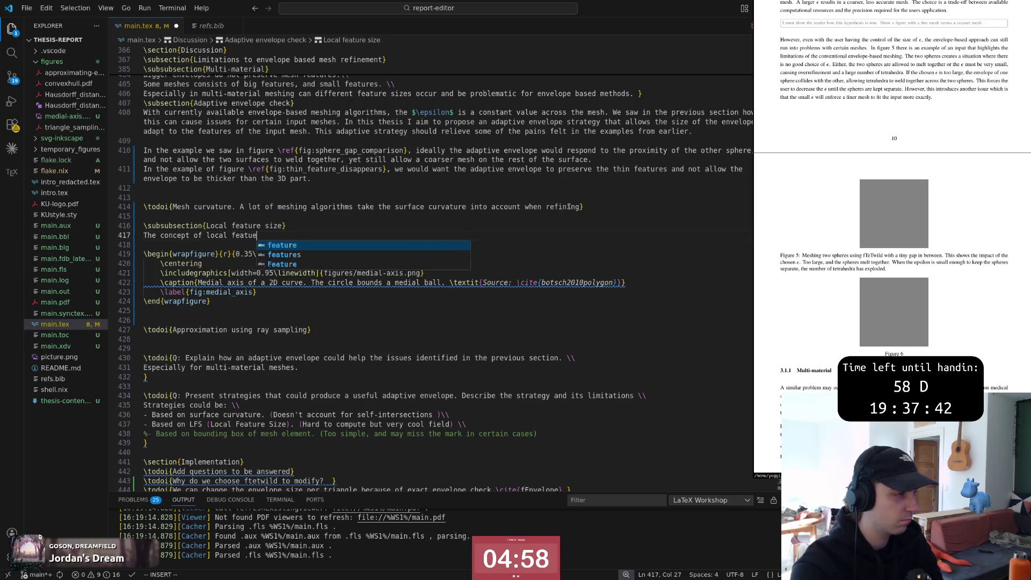
type("rs size (LFS) ")
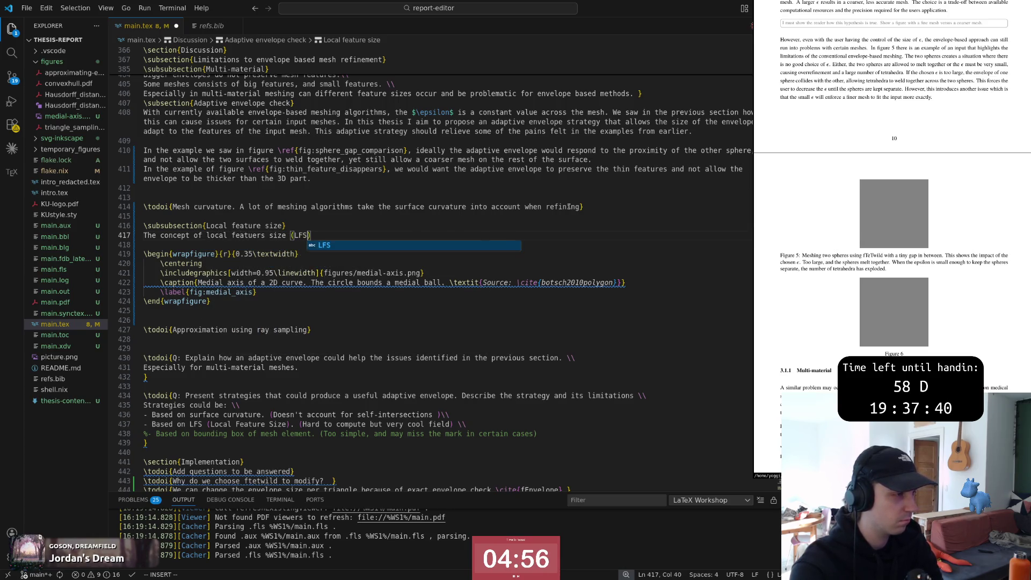
type("could b")
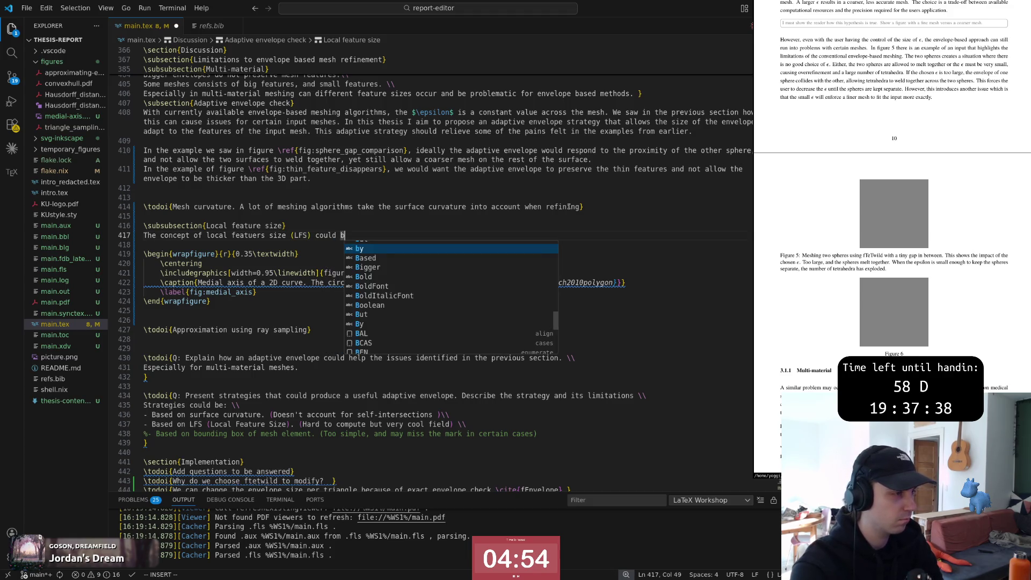
type("e very u")
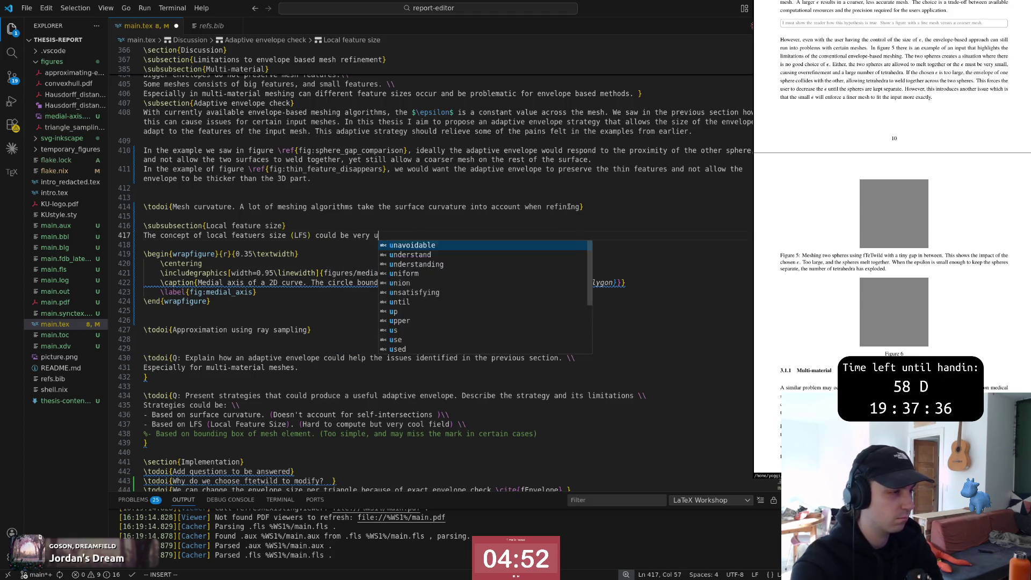
type("seful to")
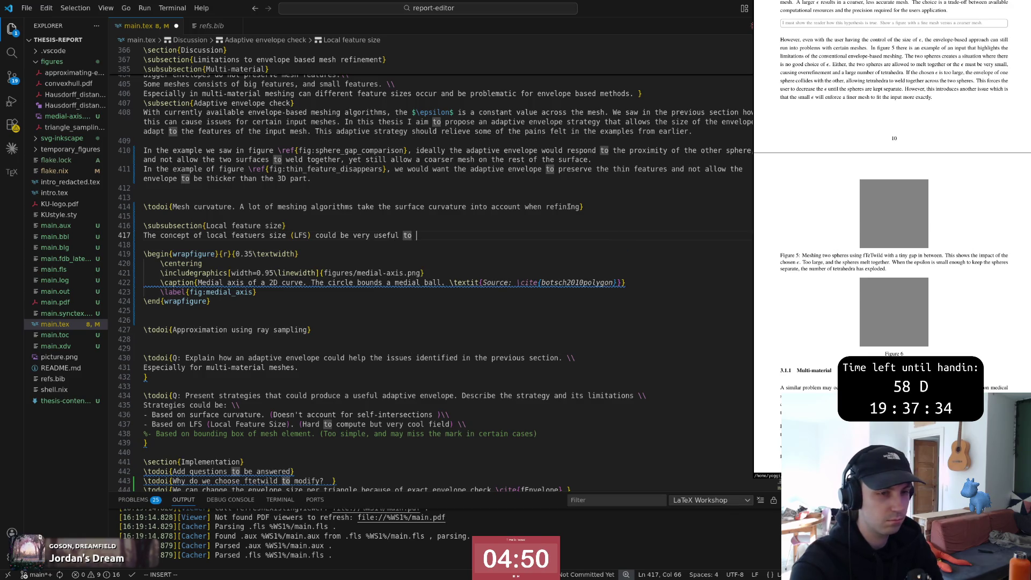
key("BackSpace")
key("BackSpace")
key("BackSpace")
type("for ")
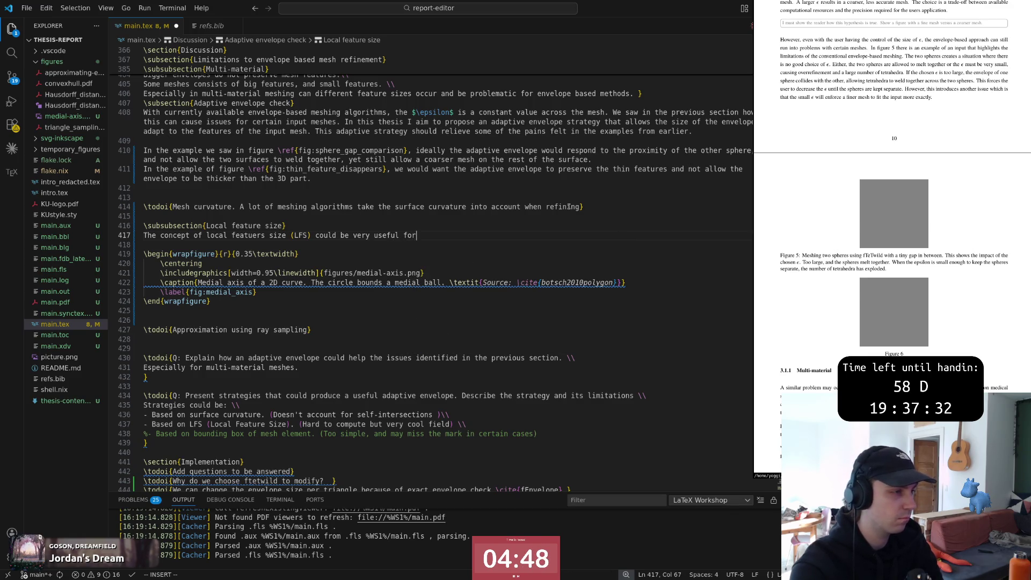
type("an ada")
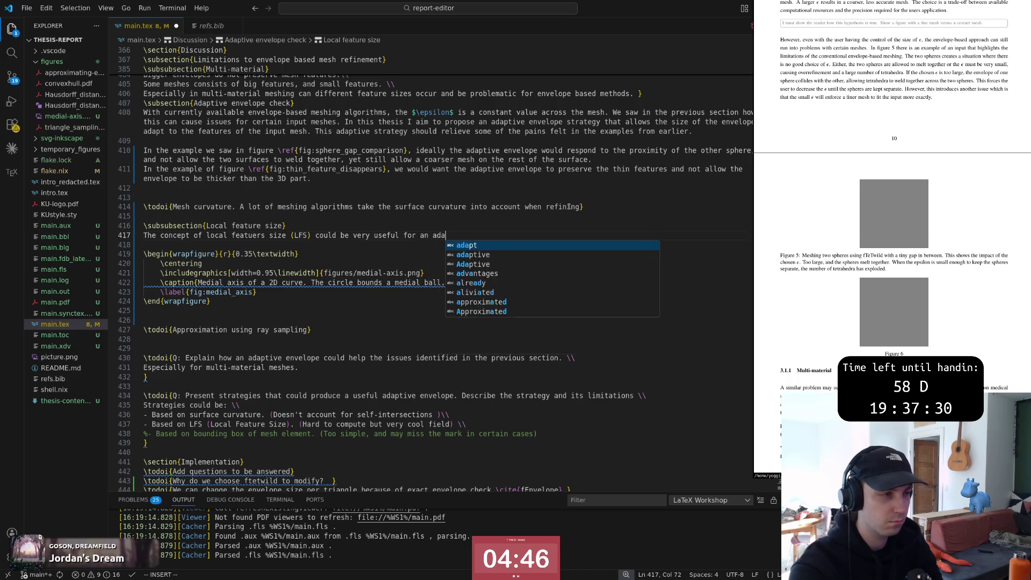
type("ptive mesh")
key("Escape")
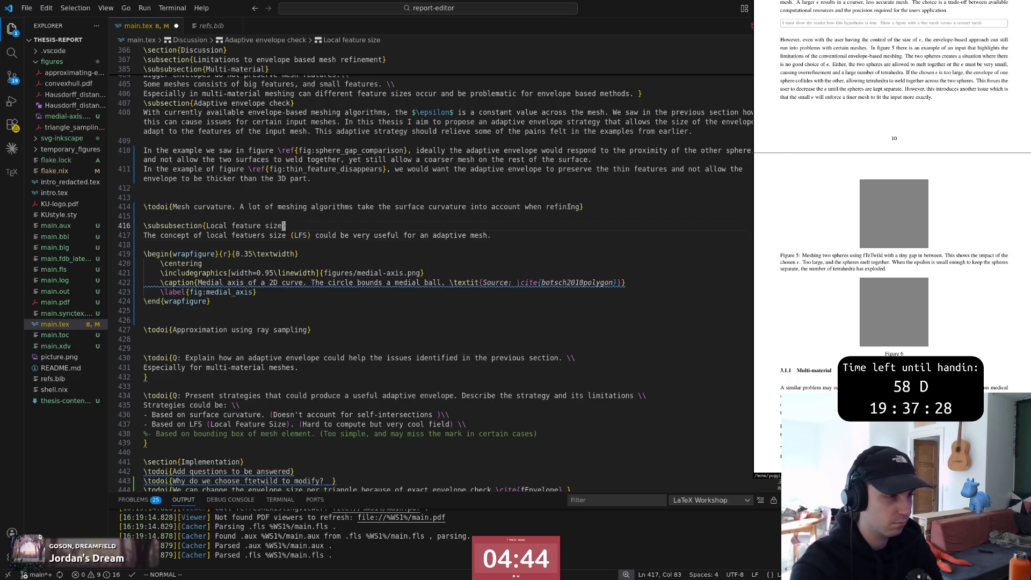
type("aptive mesh. The LFS")
key("Escape")
type("aptive mesh. The LFS measures the distance fr")
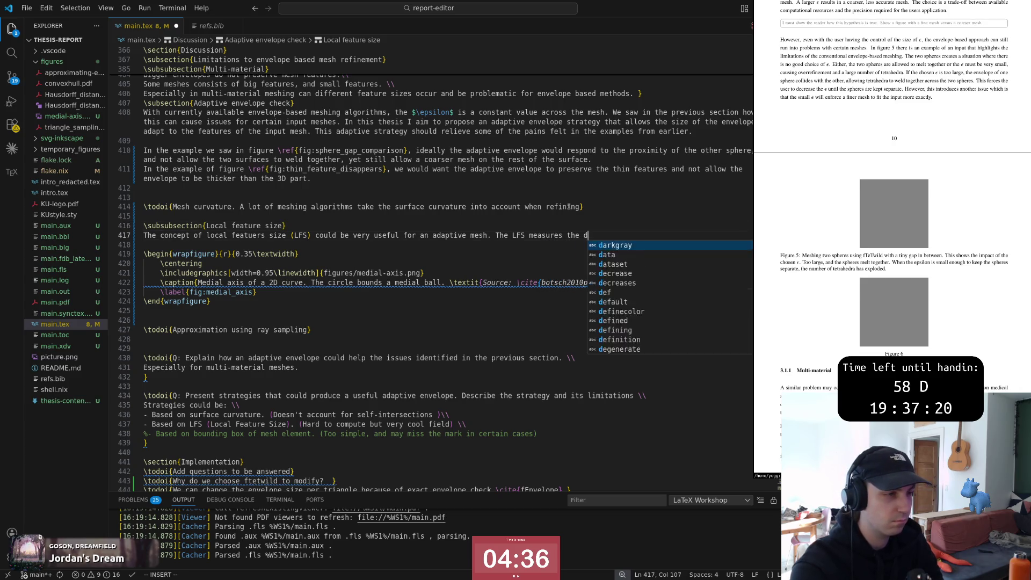
type("om the ")
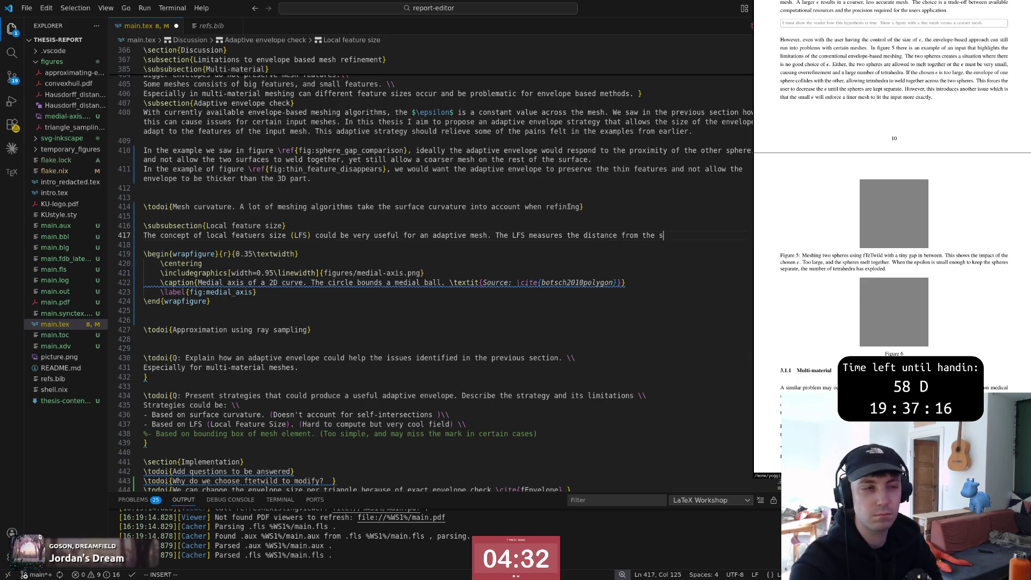
type("s")
key("BackSpace")
key("BackSpace")
key("BackSpace")
key("BackSpace")
type("A surface t")
key("Escape")
type("FA")
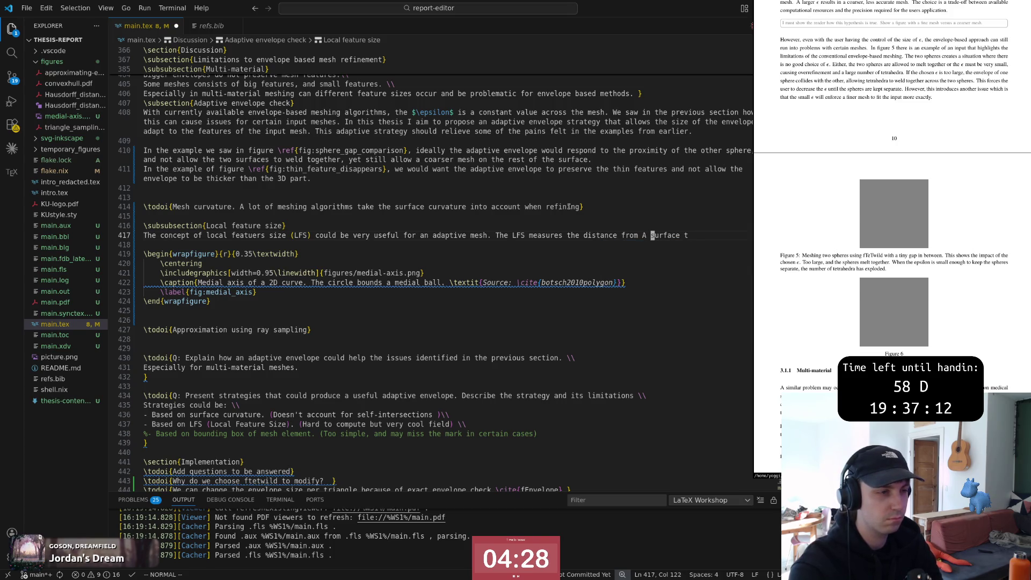
type("~$")
key("BackSpace")
type("it's")
key("Escape")
type("?a")
Step: Complete the definition: distance from a point on a surface to the surface's medial axis, tidying blank lines
key("Return")
type("s")
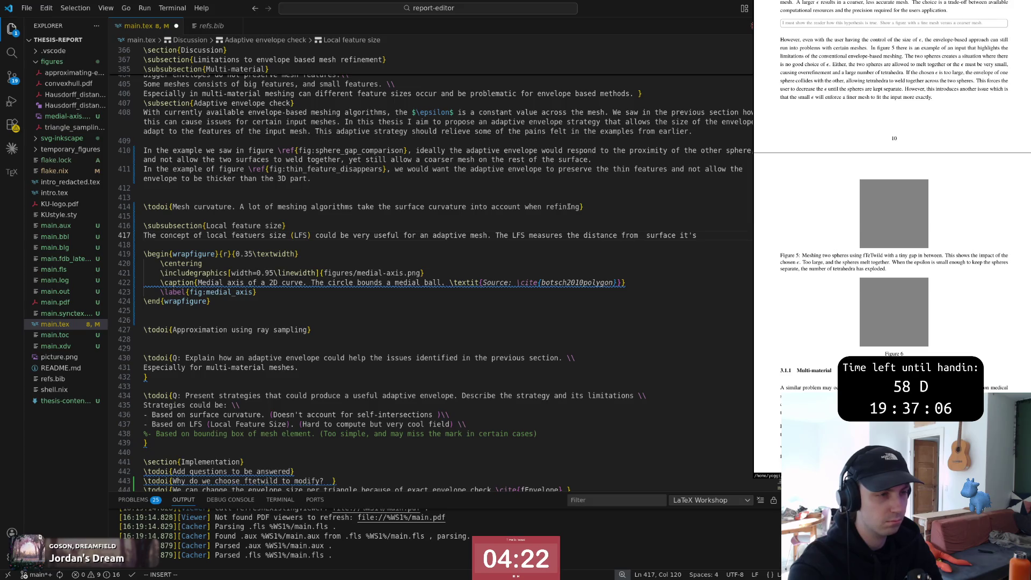
type("poin")
key("Escape")
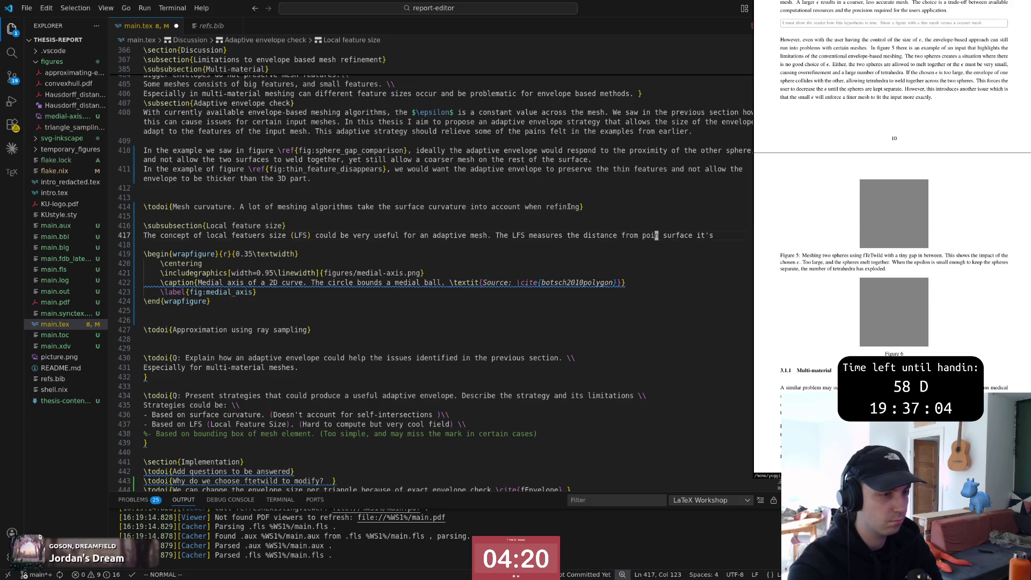
type("t on surface")
key("Escape")
key("End")
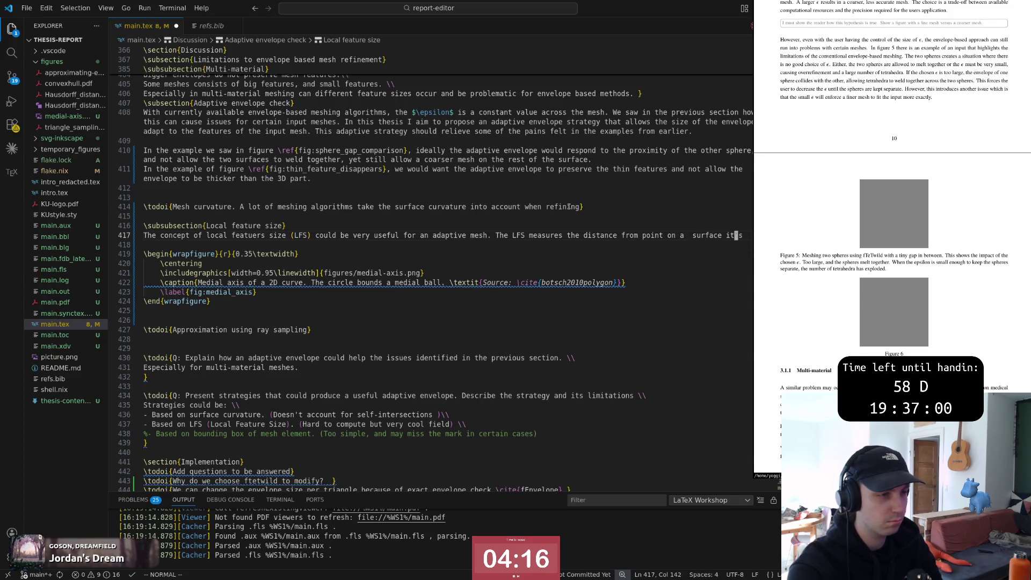
key("BackSpace")
key("Escape")
type("'")
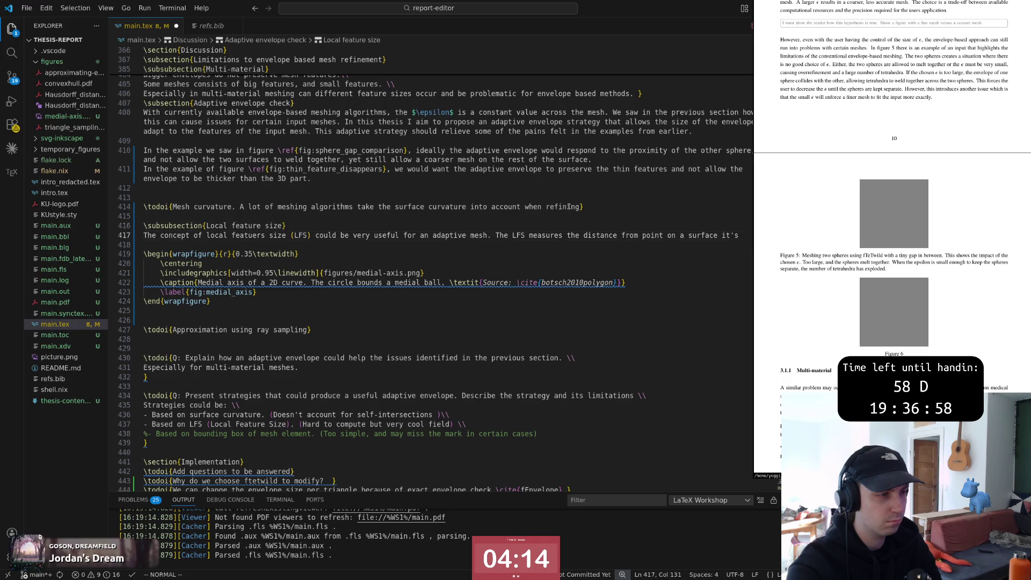
key("b")
key("b")
key("b")
key("w")
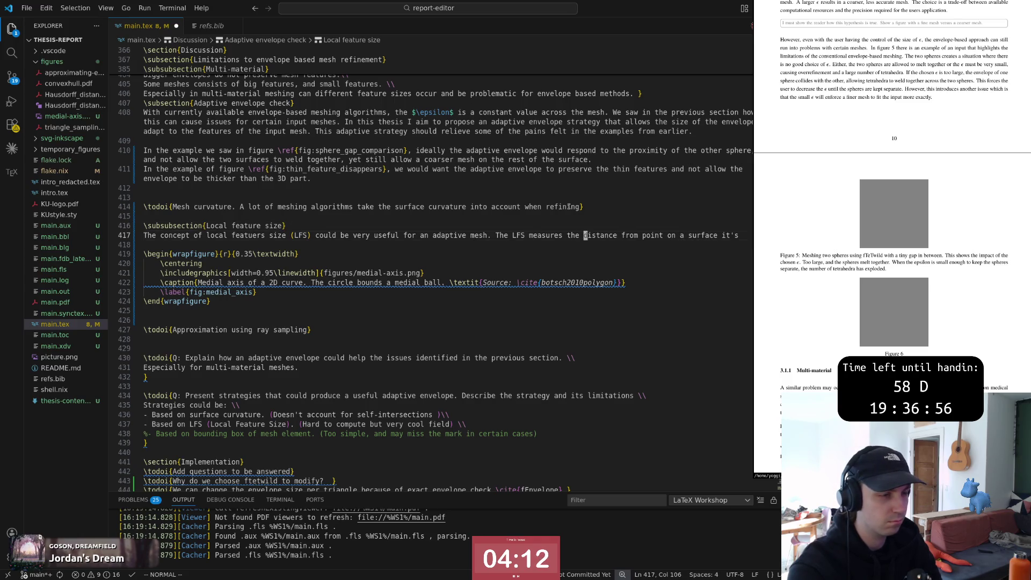
key("w")
key("w")
key("w")
type("i")
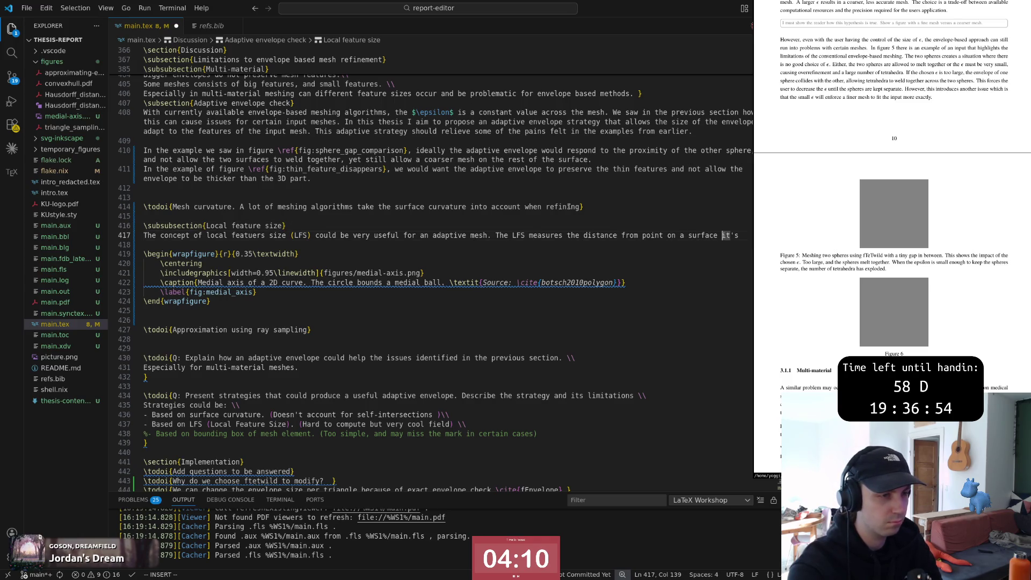
type("to ")
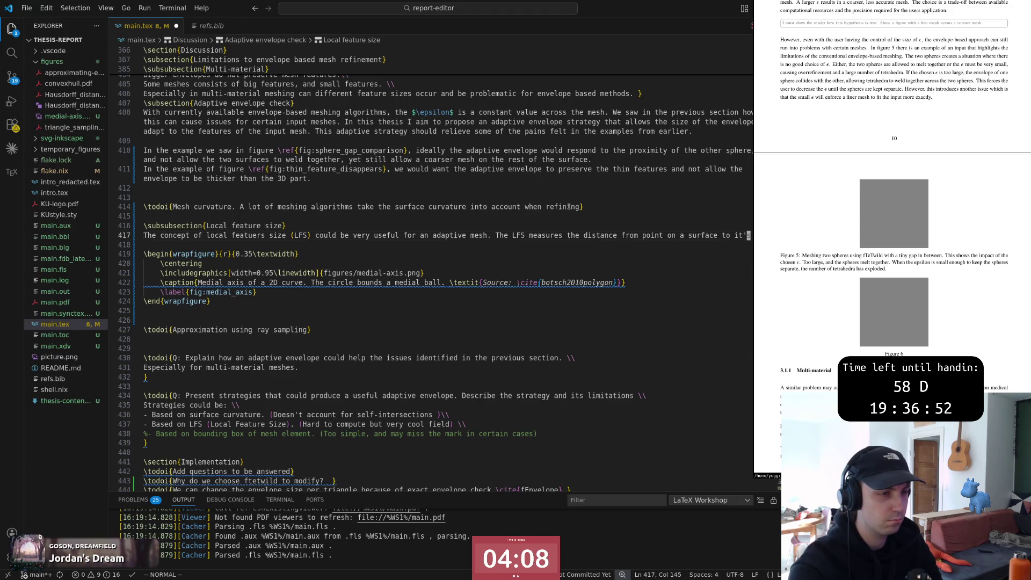
type("ciwthe medial a")
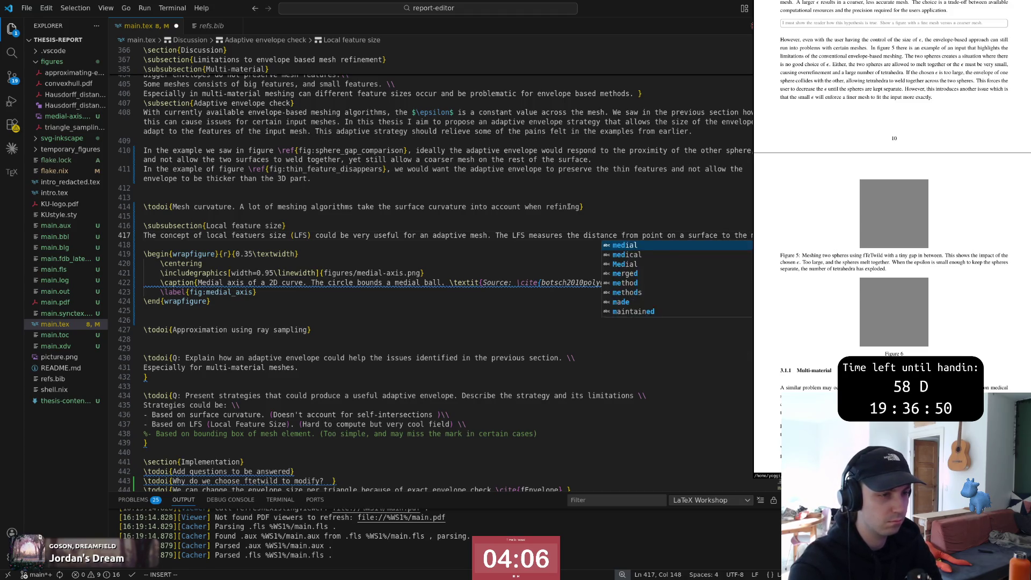
type("xis")
key("Escape")
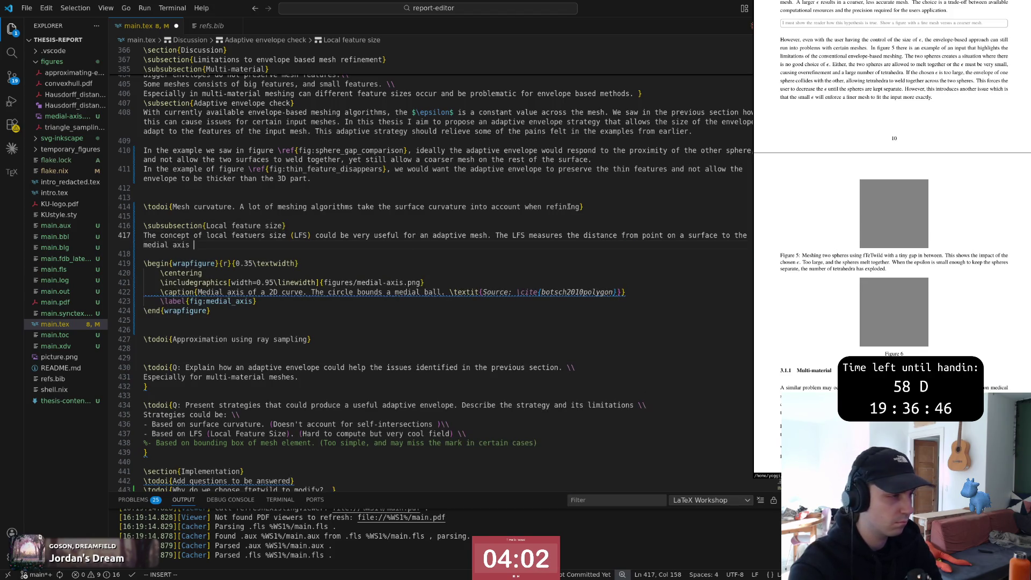
type("of the ")
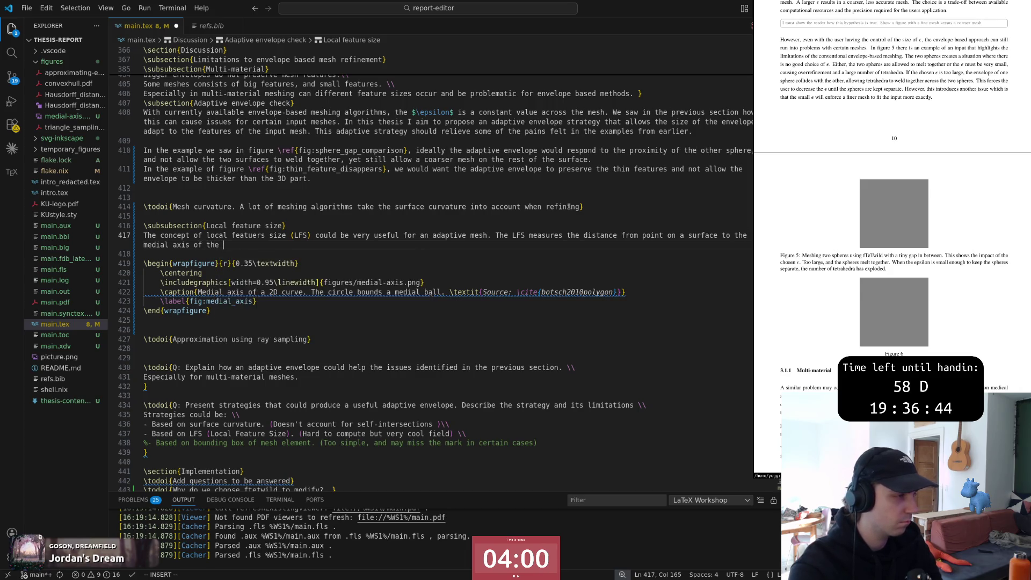
type("surface.")
key("Escape")
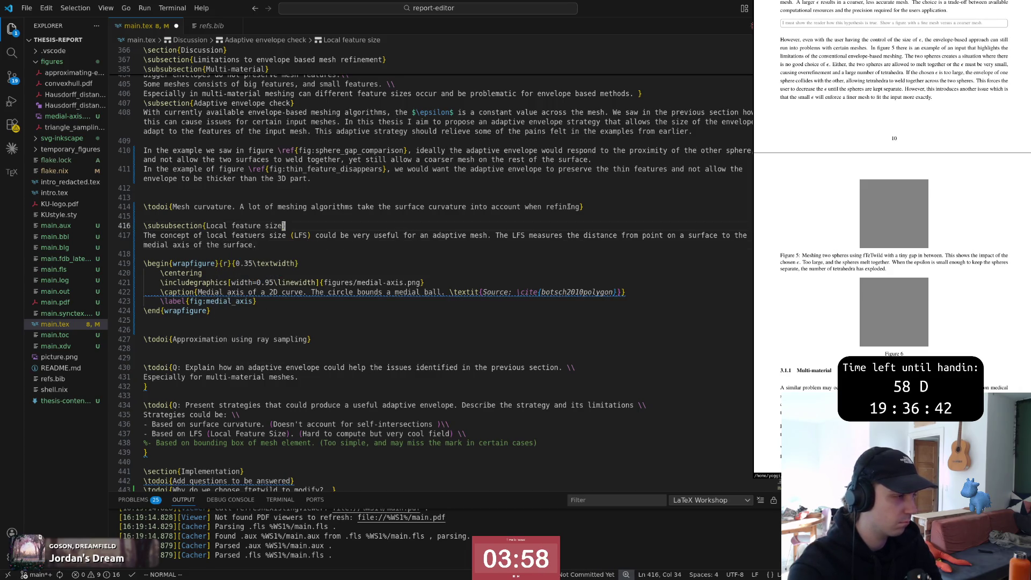
type("o")
key("Return")
key("Escape")
key("d")
key("d")
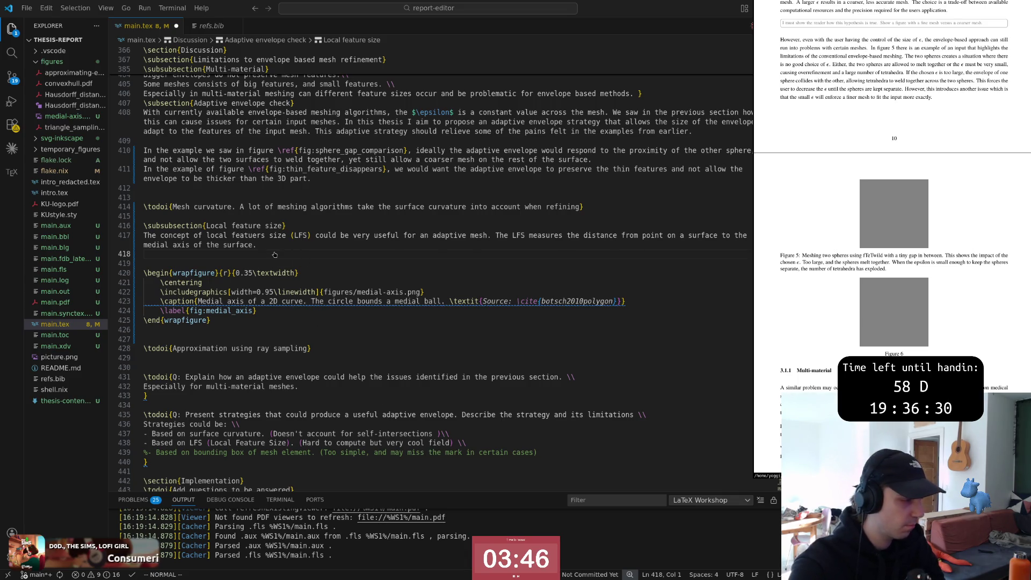
Step: Insert the article "a" before "point" and replace "measures" with "is" in the LFS sentence
key("alt+Tab")
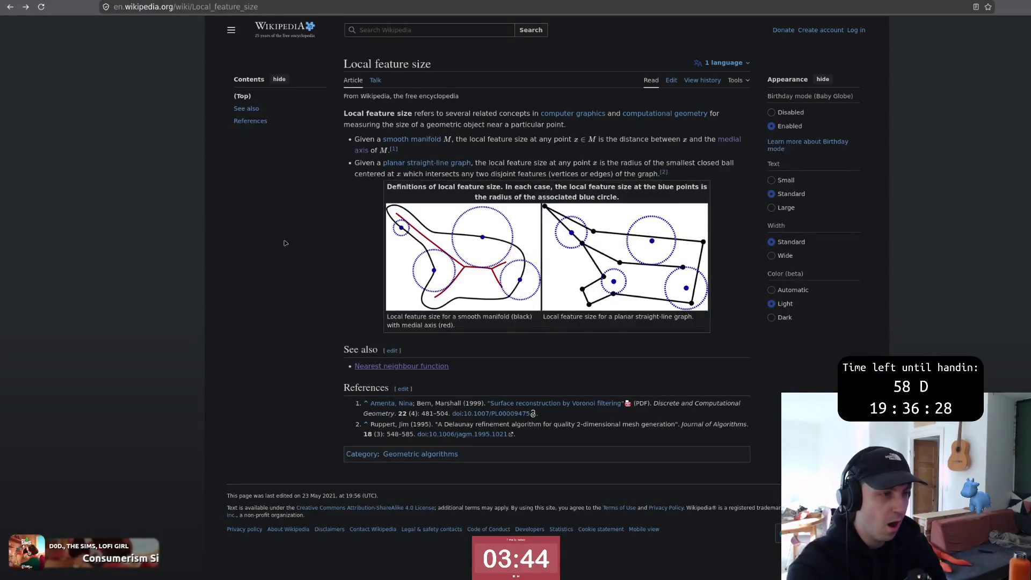
key("alt+Tab")
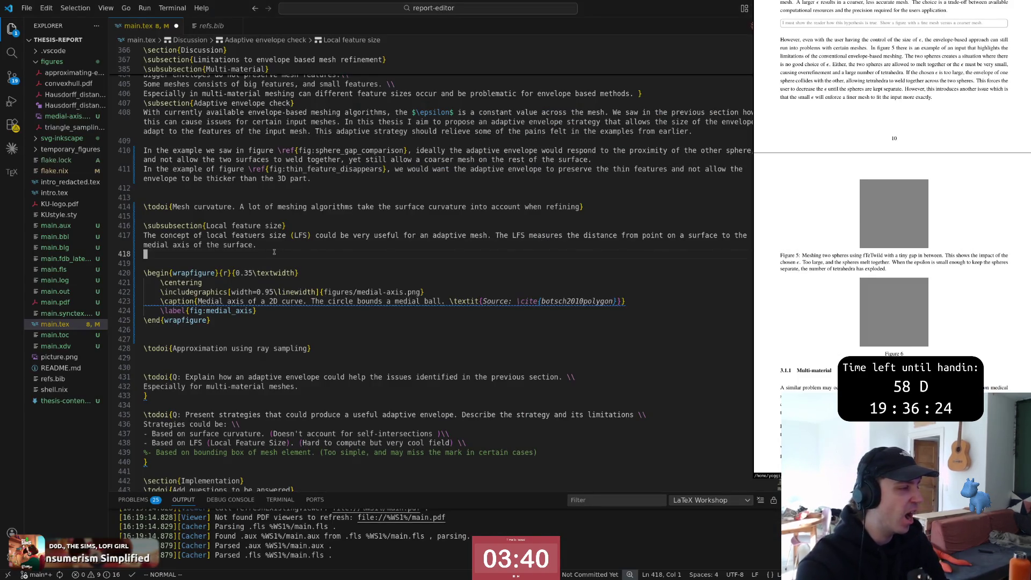
key("k")
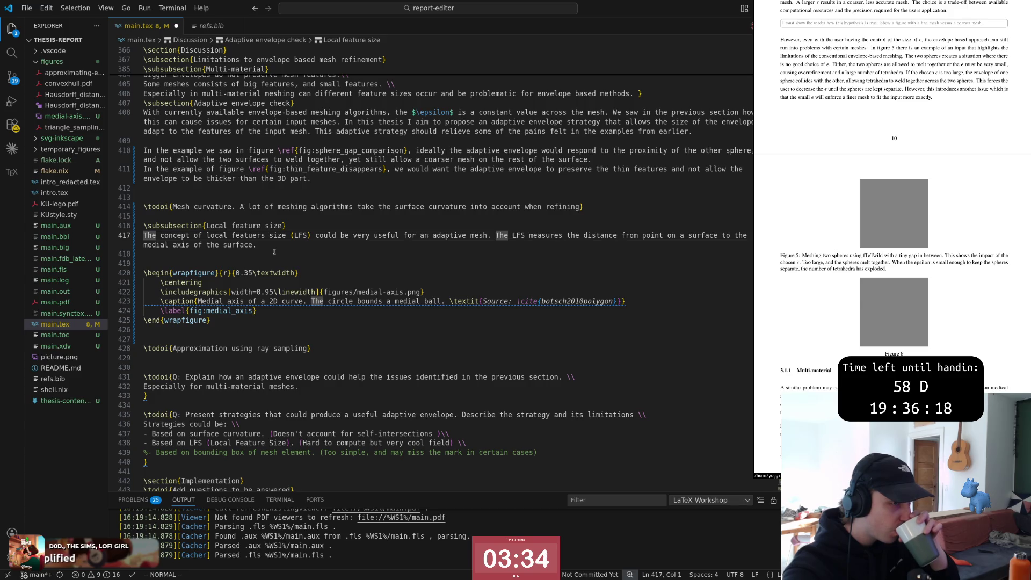
left_click(632, 234)
type("a")
key("Escape")
key("x")
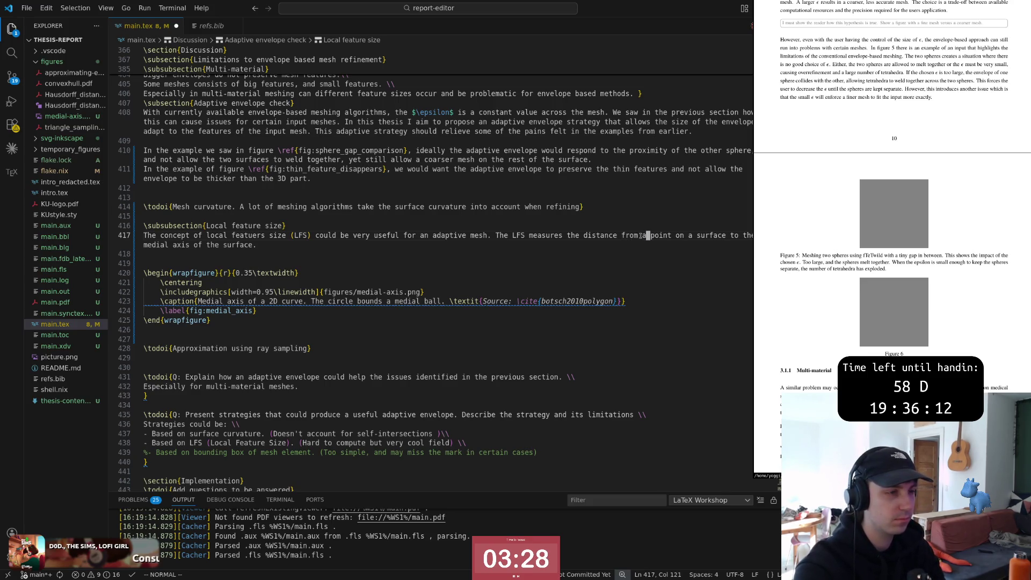
key("b")
key("b")
key("b")
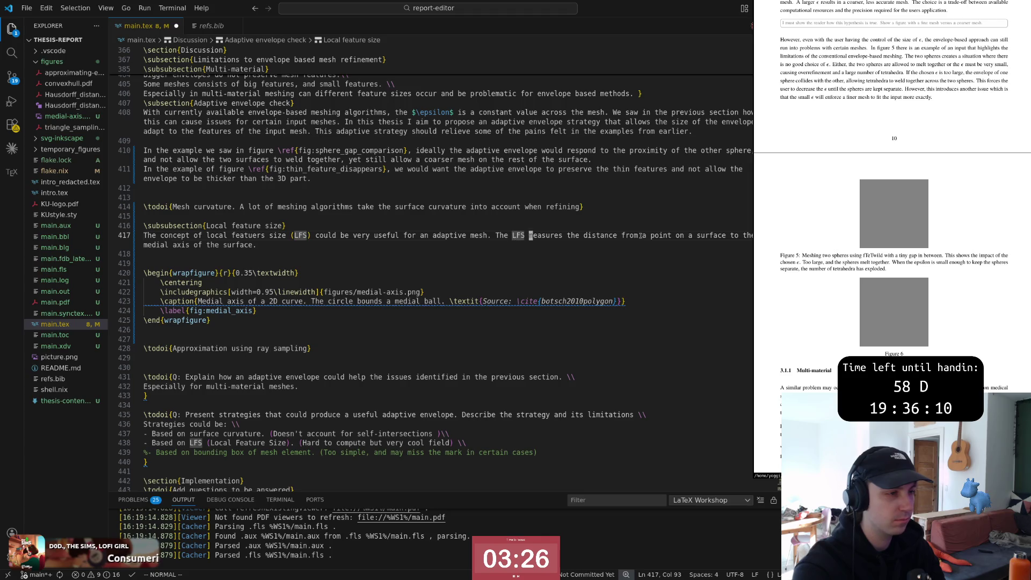
key("w")
key("w")
key("w")
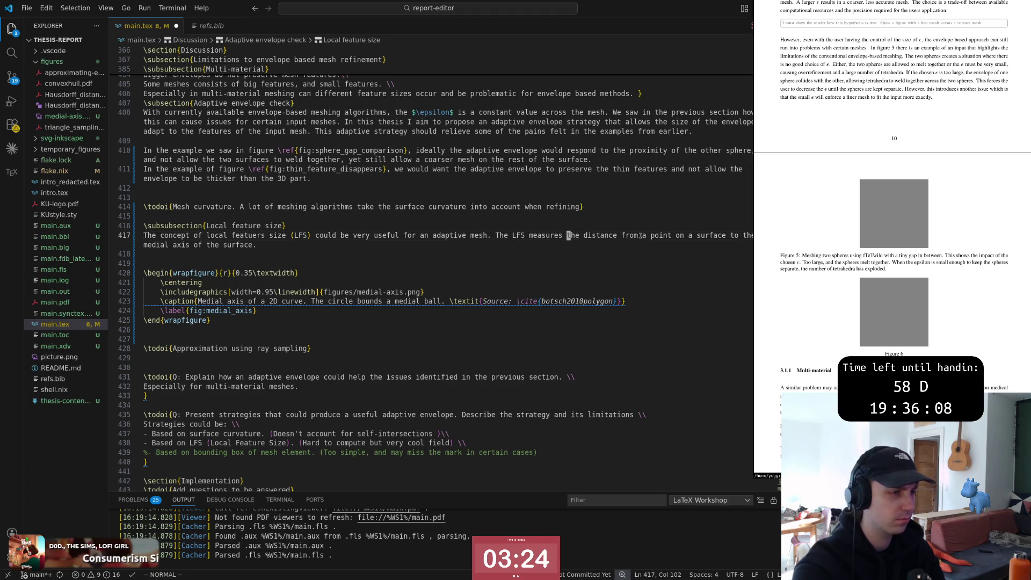
key("w")
key("w")
key("w")
key("b")
key("b")
key("b")
type("ciwis")
key("Escape")
key("w")
key("w")
key("w")
key("w")
key("w")
key("w")
key("w")
key("w")
key("w")
Step: Add "the shortest" before "distance" and switch to the Wikipedia article
key("dollar")
key("b")
key("b")
key("b")
key("b")
key("b")
key("b")
key("b")
key("b")
key("b")
key("b")
key("b")
key("b")
key("b")
key("b")
key("b")
key("b")
type("ishortest")
key("Escape")
key("w")
key("w")
key("w")
key("w")
key("w")
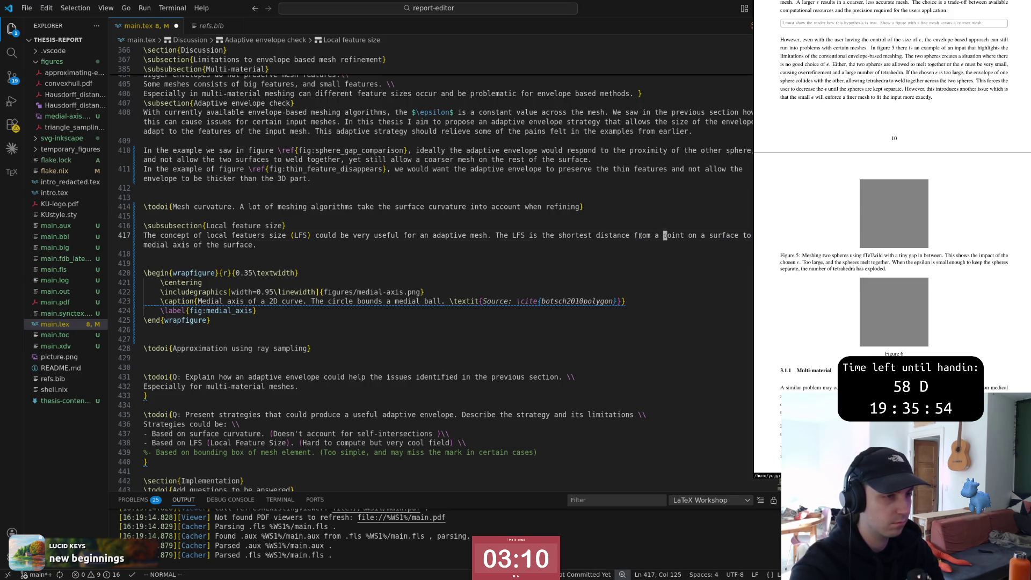
key("w")
key("w")
key("w")
key("w")
key("w")
key("w")
key("w")
key("w")
key("w")
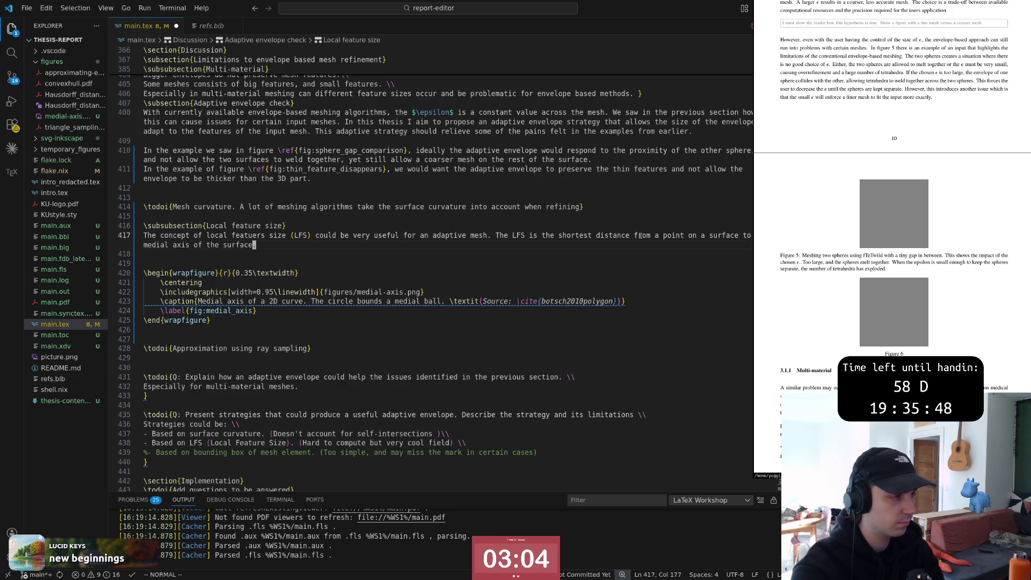
key("0")
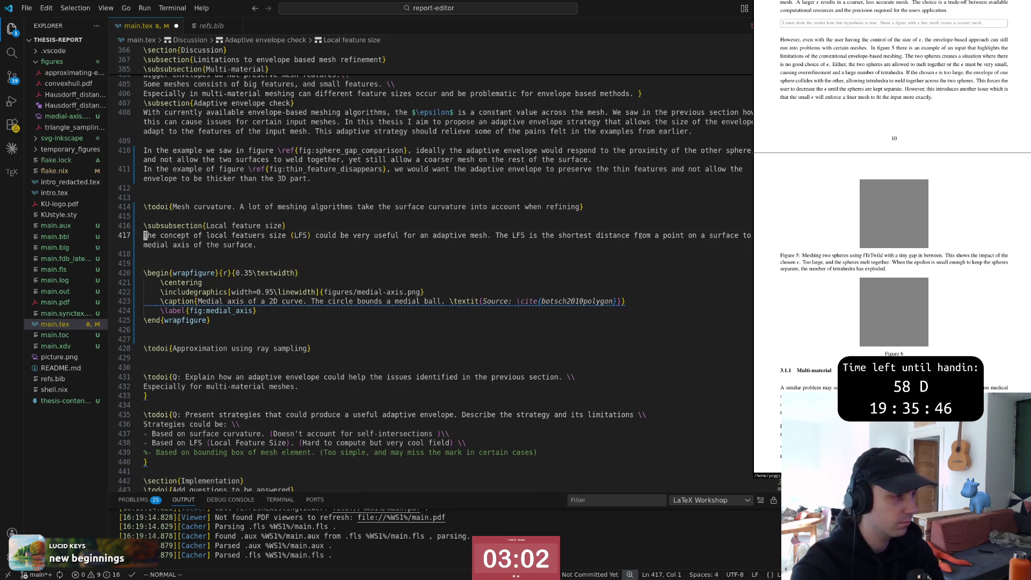
key("j")
key("k")
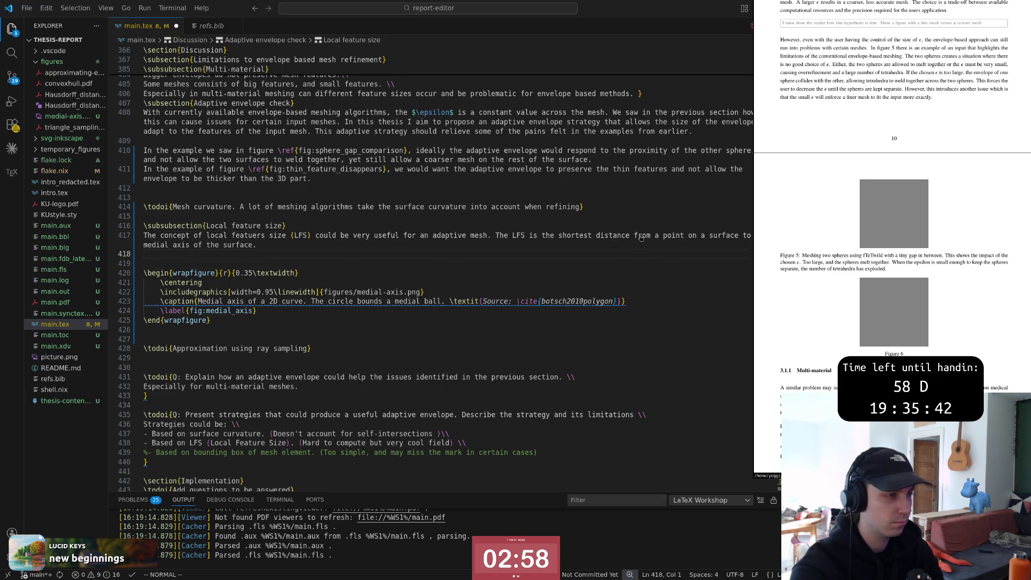
key("alt+Tab")
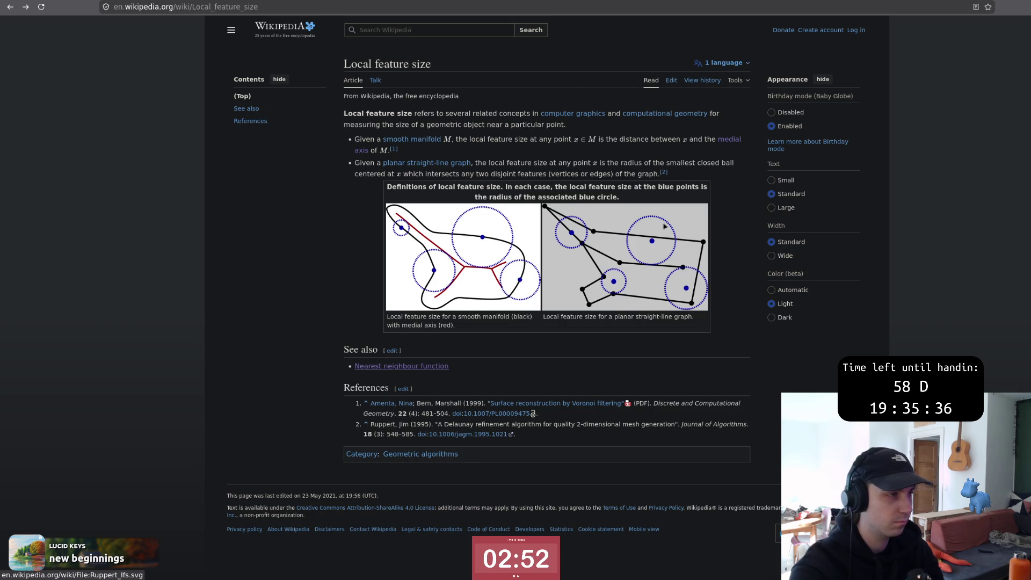
mouse_move(401, 366)
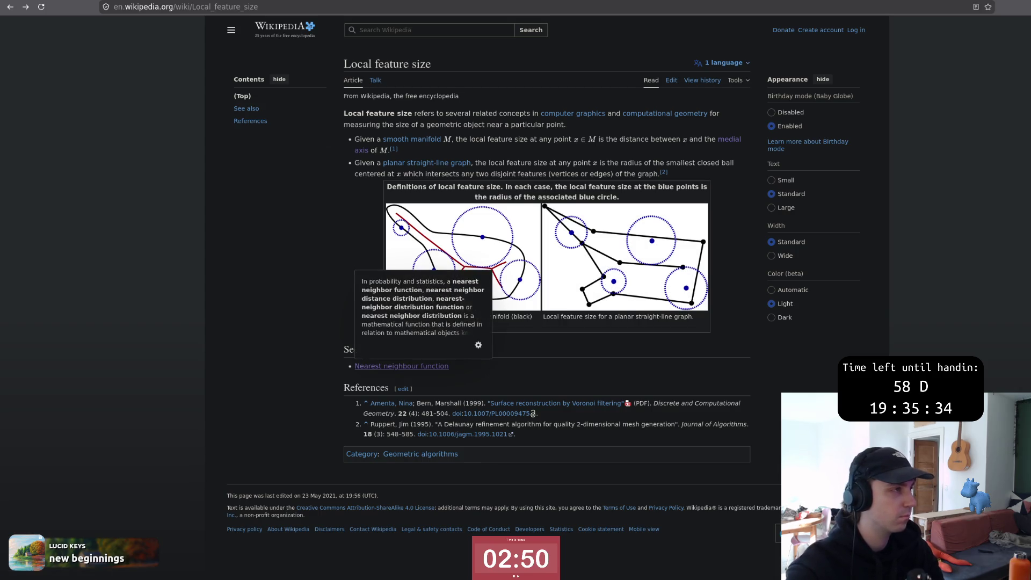
Step: Review the book's medial-ball definition sentence, then switch to the Variational Tetrahedral Meshing paper
key("alt+Tab")
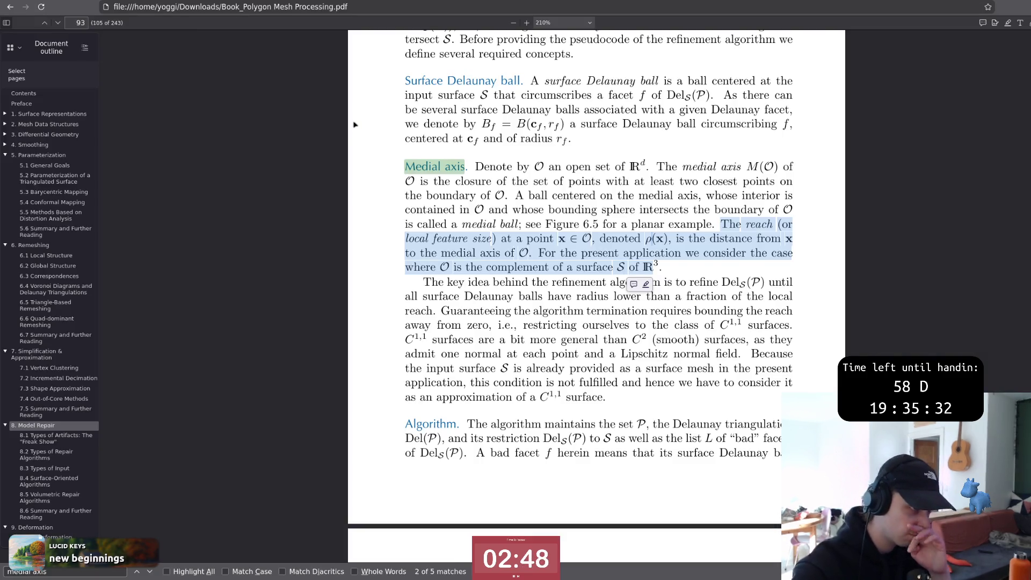
left_click_drag(515, 199, 710, 211)
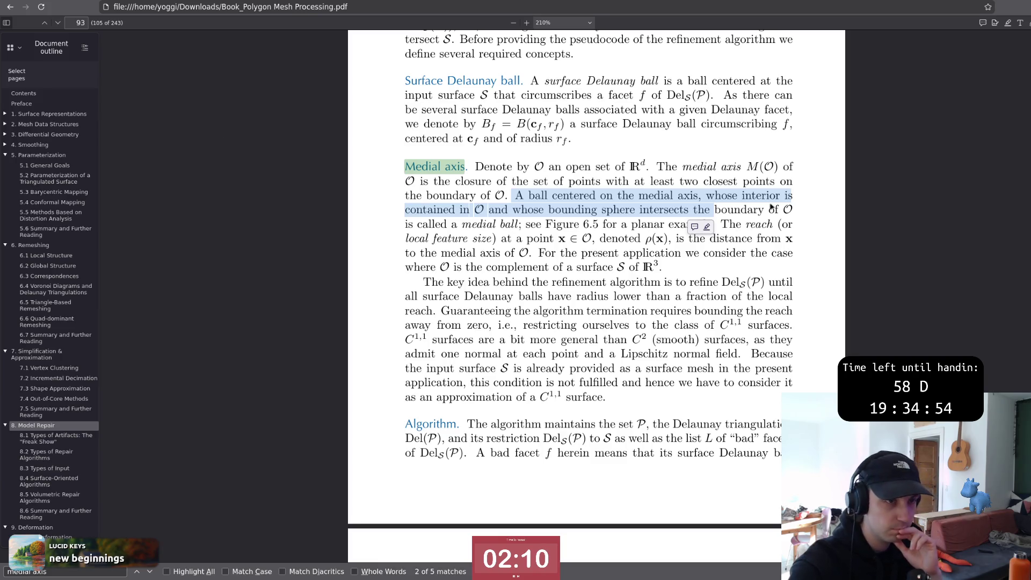
key("ctrl+Tab")
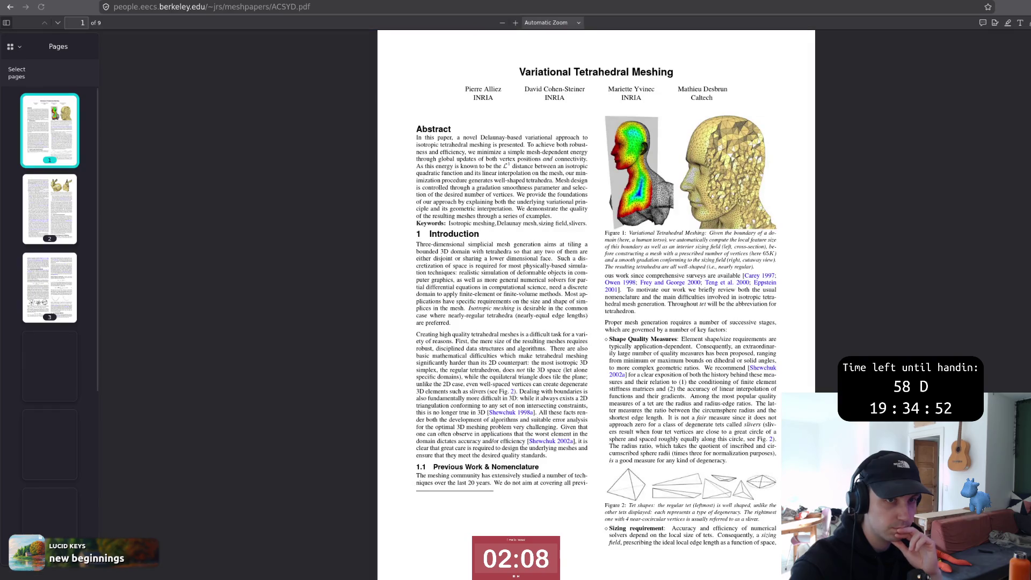
scroll(597, 306, "down", 5)
scroll(596, 306, "down", 5)
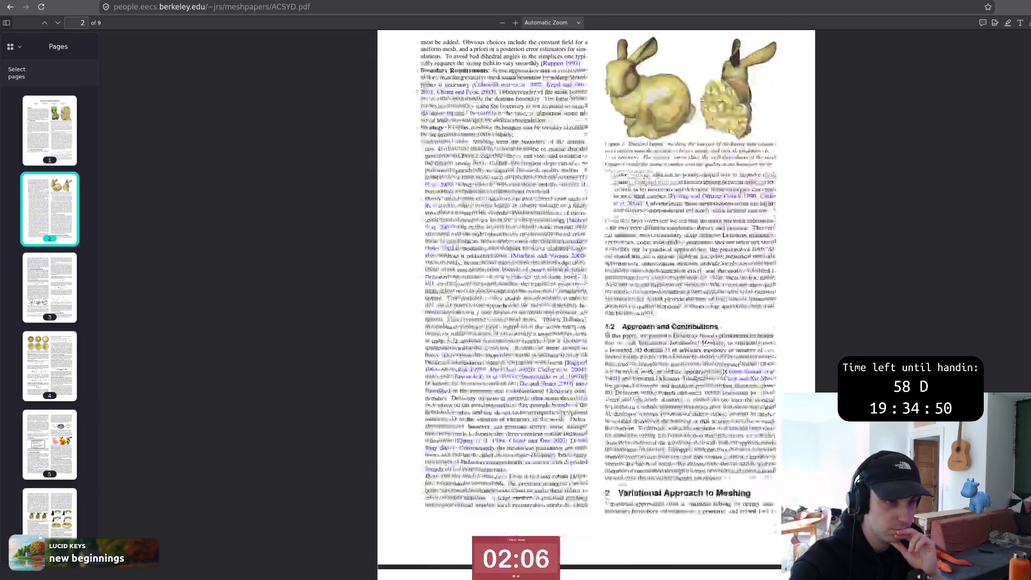
scroll(596, 306, "down", 5)
scroll(596, 306, "down", 4)
scroll(596, 306, "down", 3)
scroll(596, 306, "down", 5)
scroll(596, 306, "down", 4)
scroll(597, 306, "down", 5)
scroll(596, 306, "down", 5)
scroll(597, 307, "up", 2)
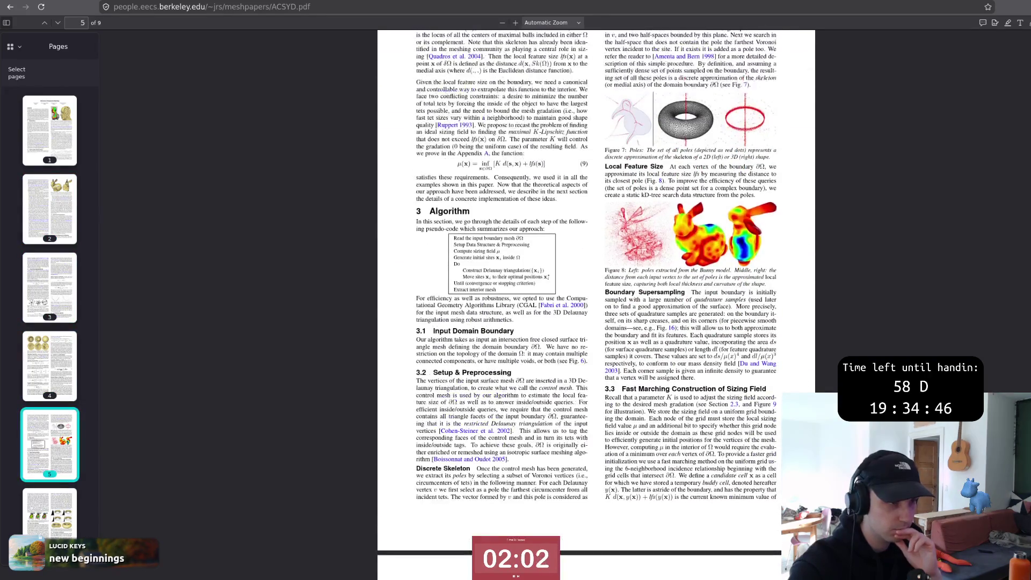
scroll(596, 306, "up", 2)
Step: Select and read the paper's page-5 Local Feature Size sentences on pole queries, then return to the thesis
key("ctrl+a")
left_click(704, 228)
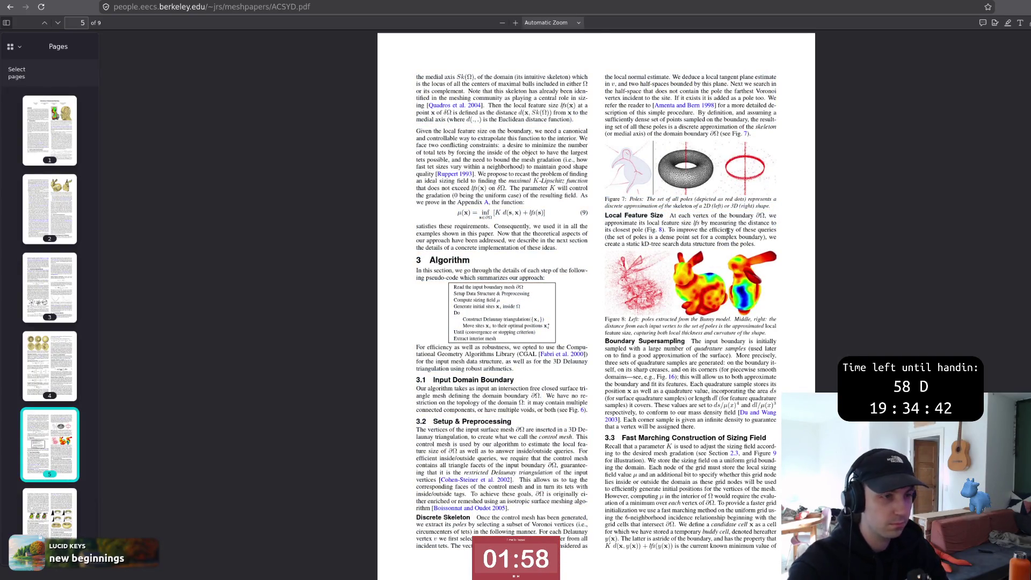
scroll(703, 230, "up", 2)
scroll(703, 231, "up", 1)
left_click_drag(712, 231, 851, 254)
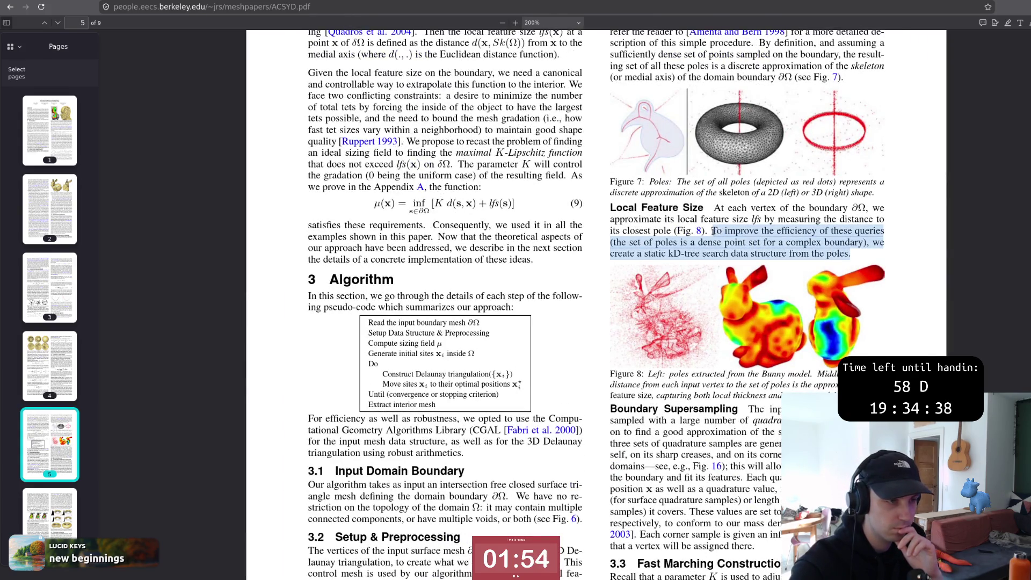
left_click_drag(713, 230, 838, 251)
left_click(829, 250)
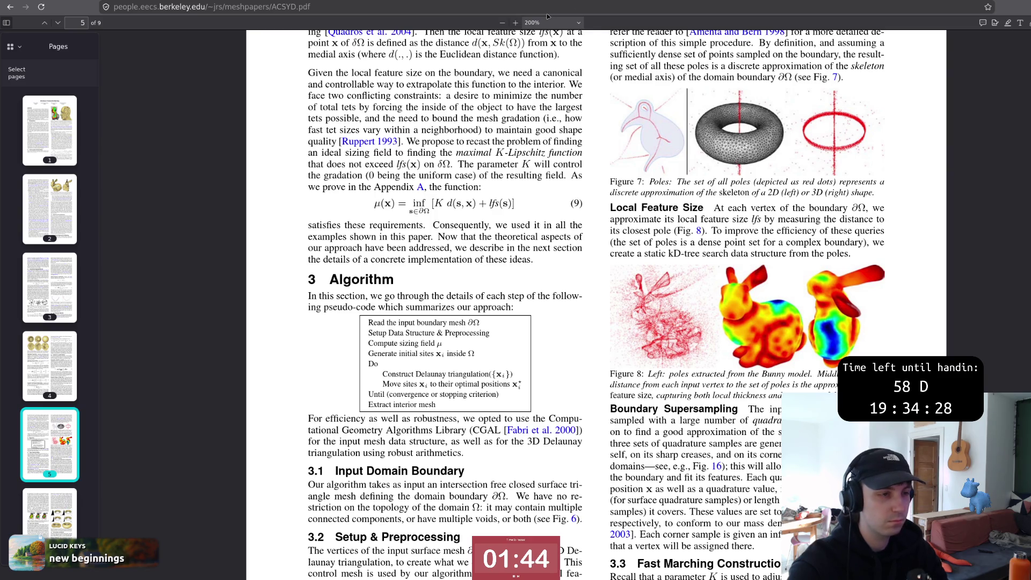
key("alt+Tab")
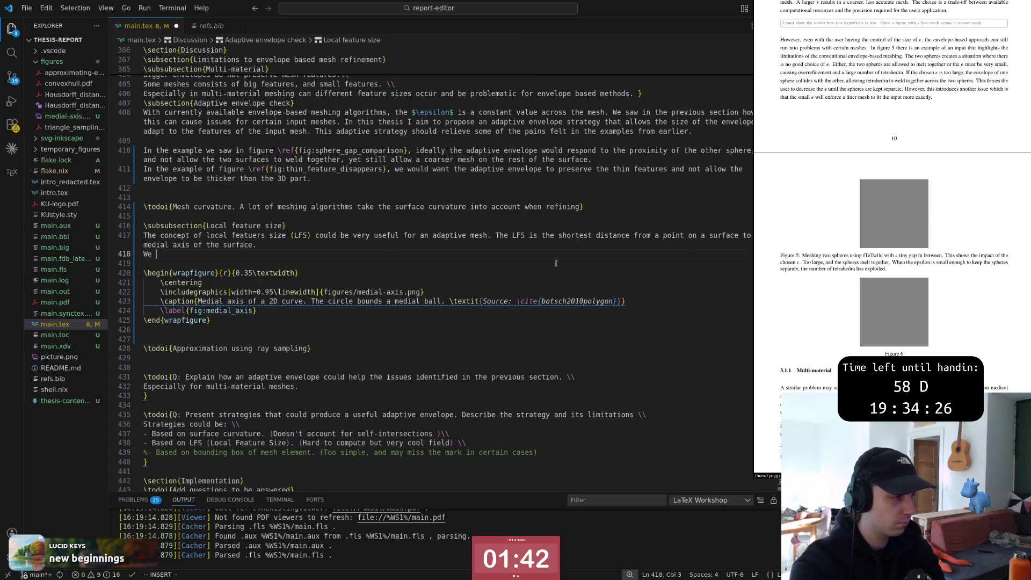
type("can see this measure used in \\c")
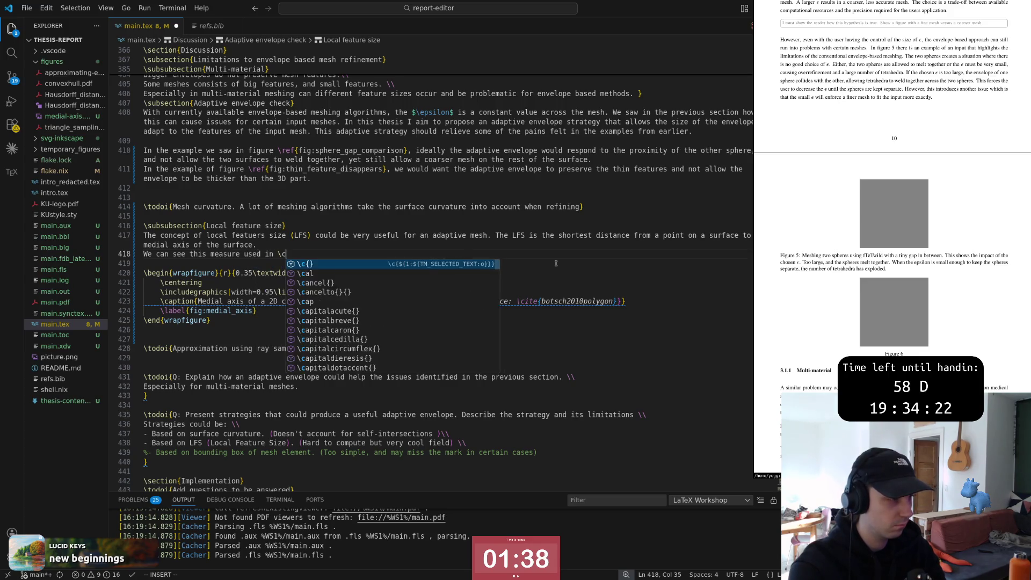
type("ite{varTetGen")
Step: Jump to the varTetGen bibliography entry to check its year and return to the citation
key("Escape")
key("g")
key("d")
key("j")
key("j")
key("j")
key("dollar")
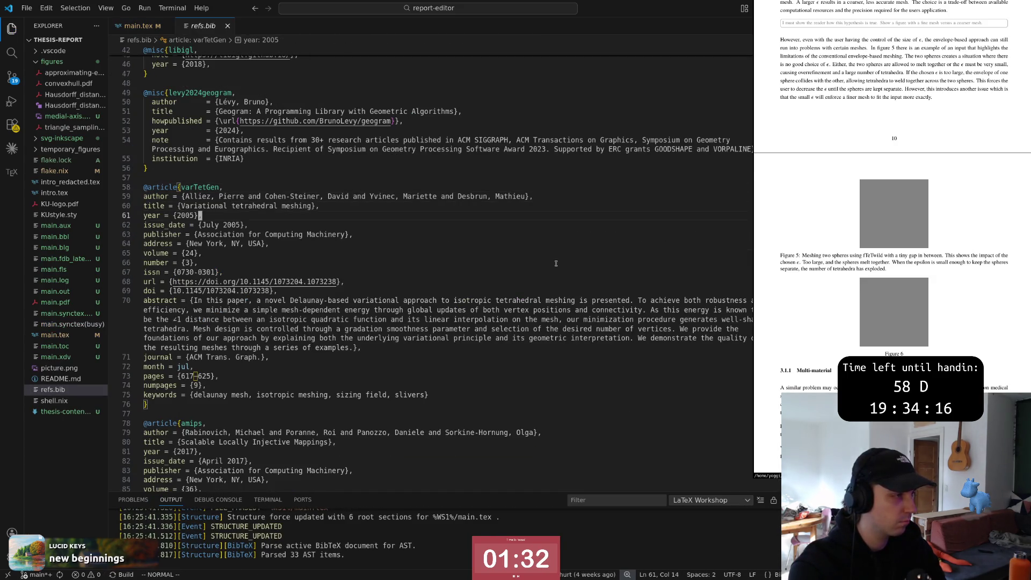
key("ctrl+o")
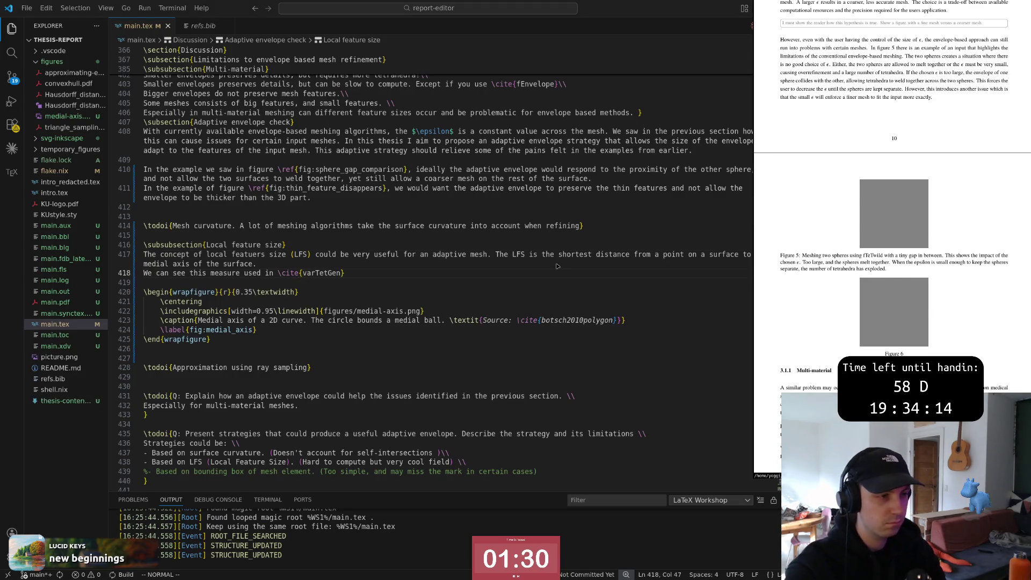
Step: Consult the meshing paper, then add a blank line above the 'approximation' sentence citing varTetGen
key("alt+Tab")
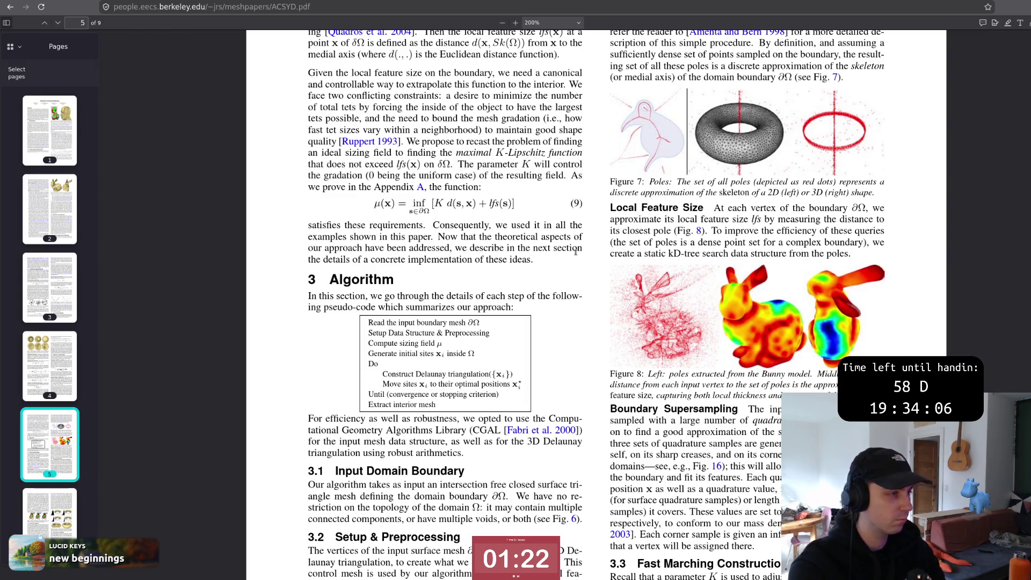
key("alt+Tab")
type("ian approximation of")
key("Escape")
key("shift+o")
key("Escape")
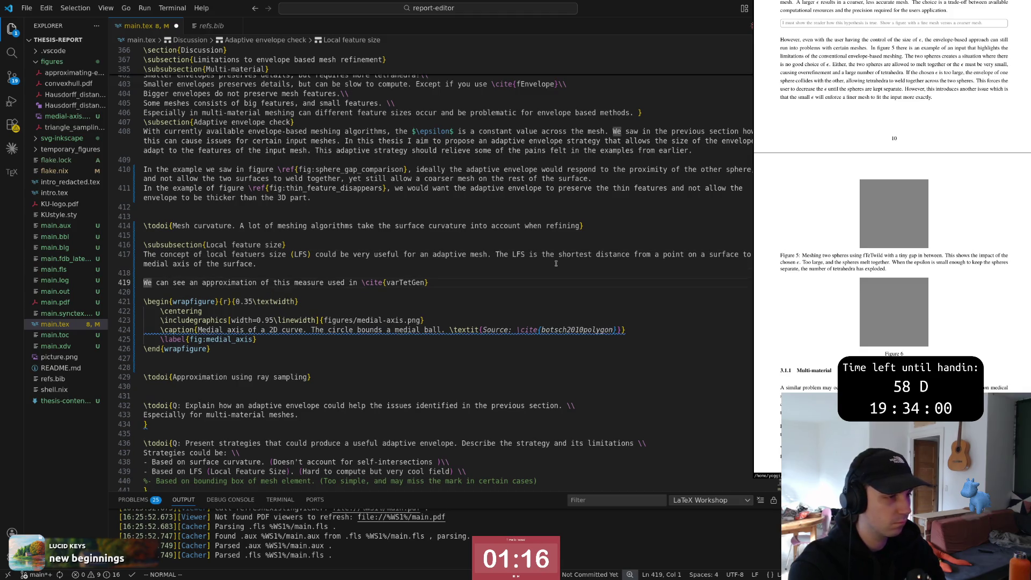
key("alt+Tab")
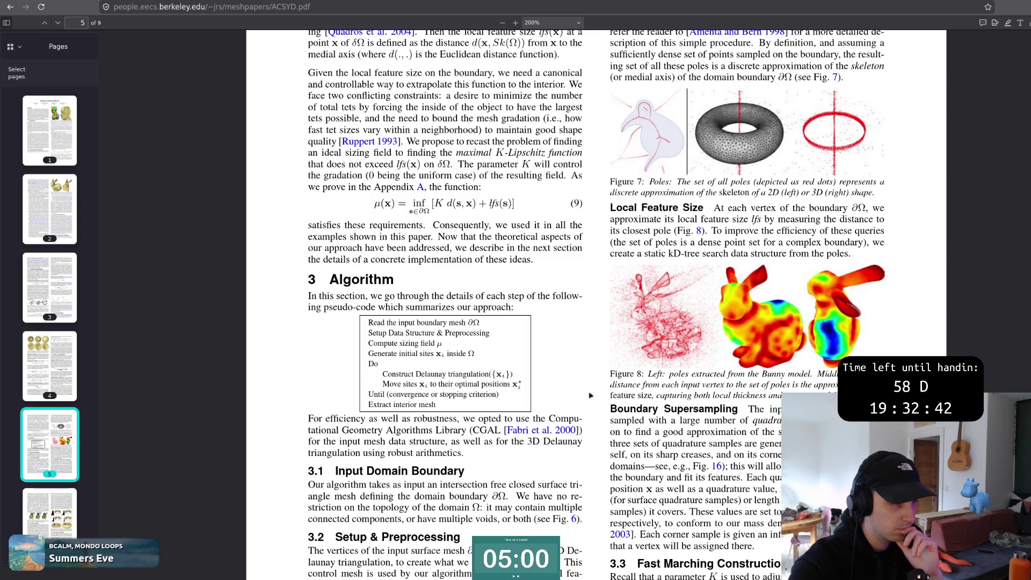
scroll(586, 395, "up", 4)
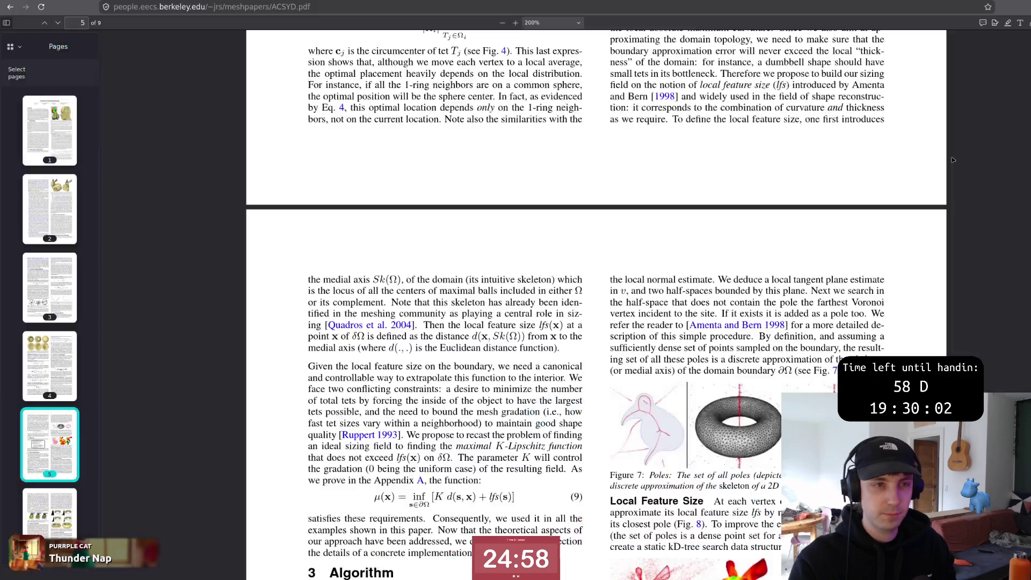
Step: End the varTetGen sentence with a period and add a blank line above it
key("Escape")
key("j")
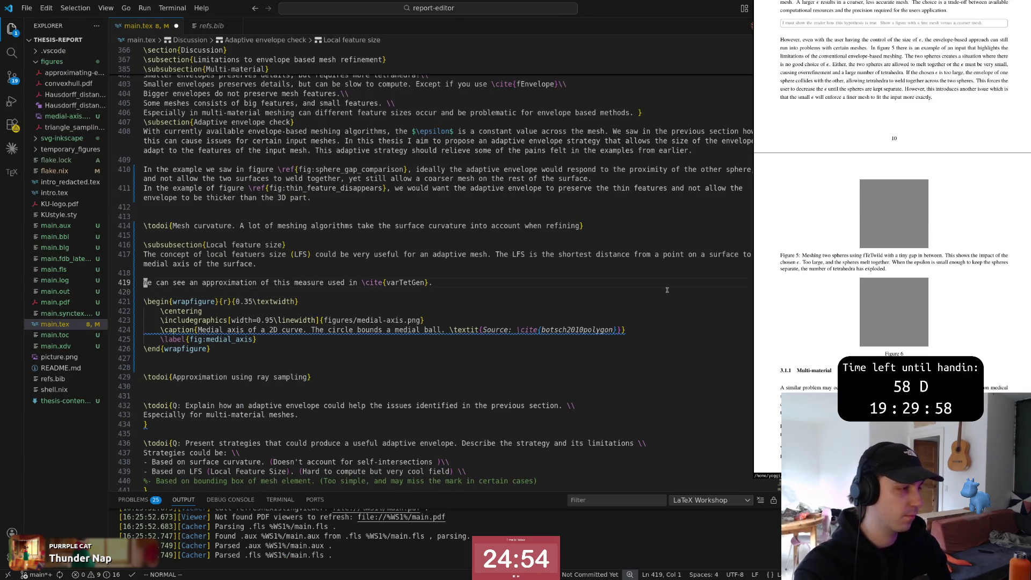
key("k")
key("O")
key("Escape")
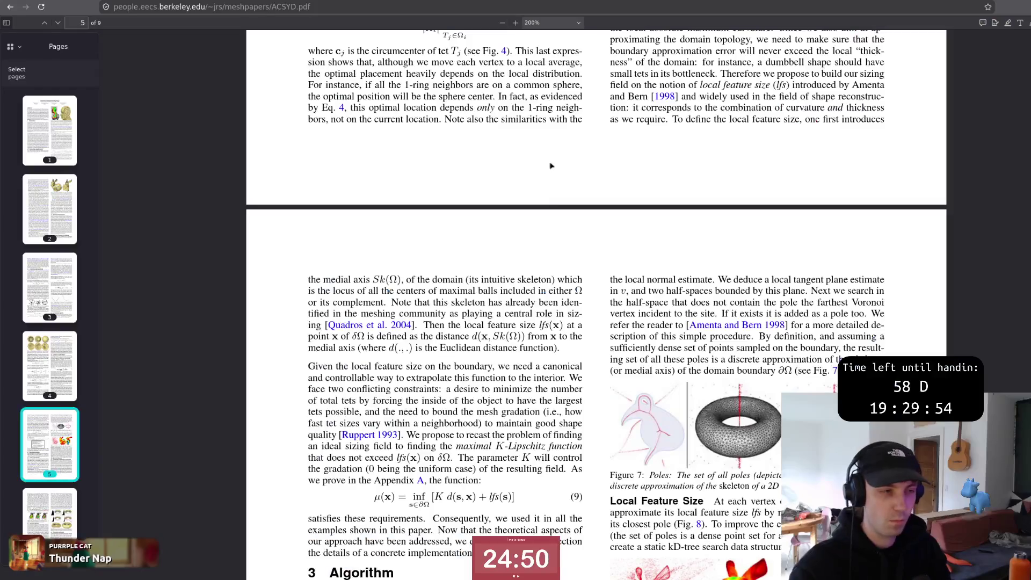
scroll(596, 322, "down", 3)
scroll(645, 432, "down", 2)
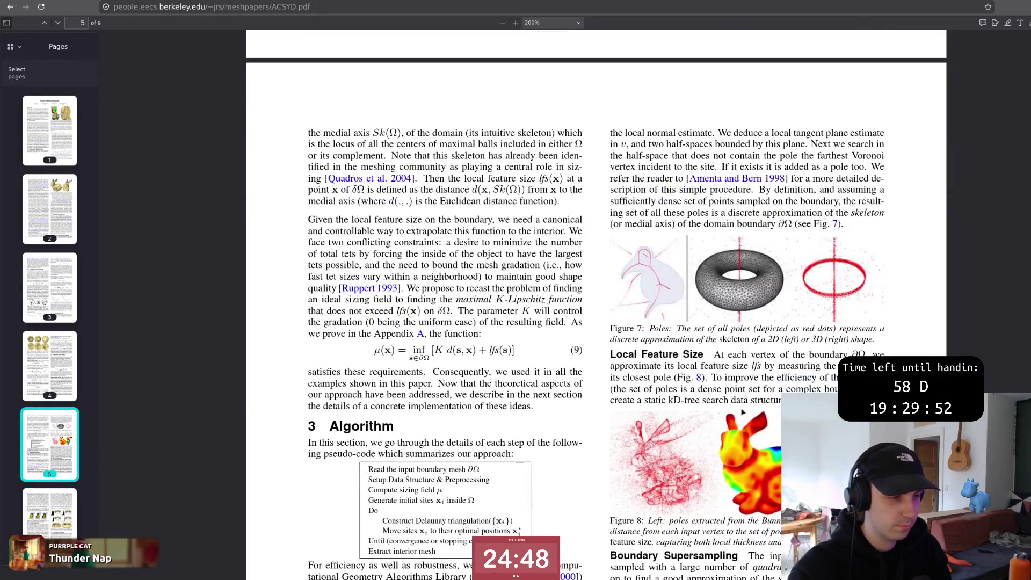
Step: Reread the Figure 8 caption on local thickness and curvature, then return to the thesis source
triple_click(707, 386)
left_click(707, 386)
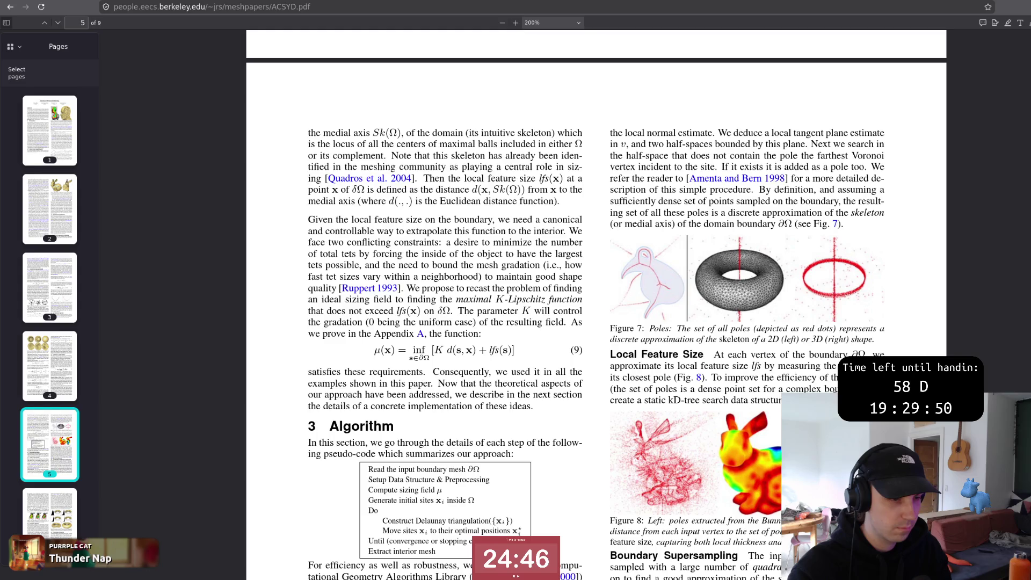
triple_click(707, 386)
left_click(708, 385)
scroll(707, 386, "down", 3)
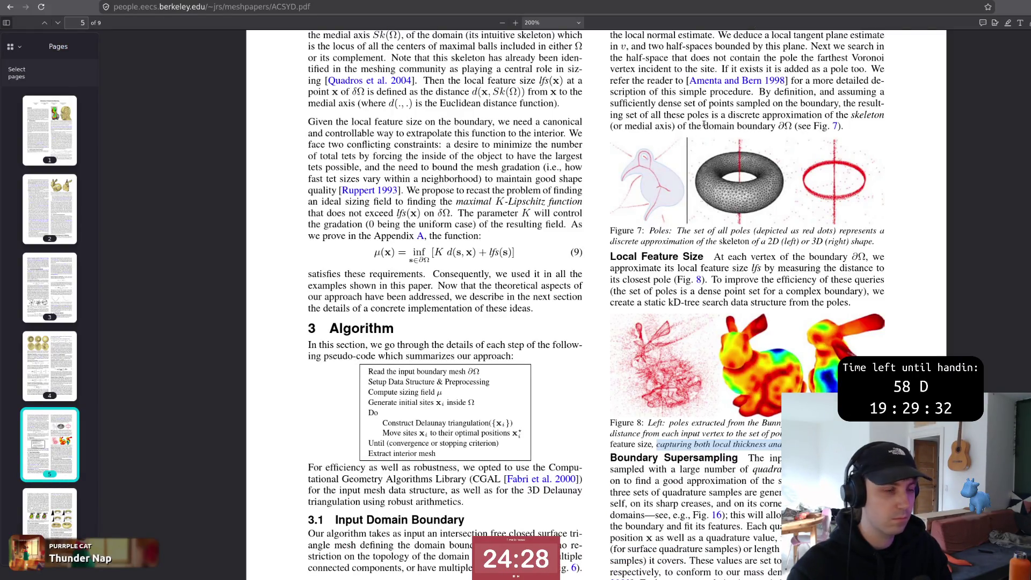
key("alt+Tab")
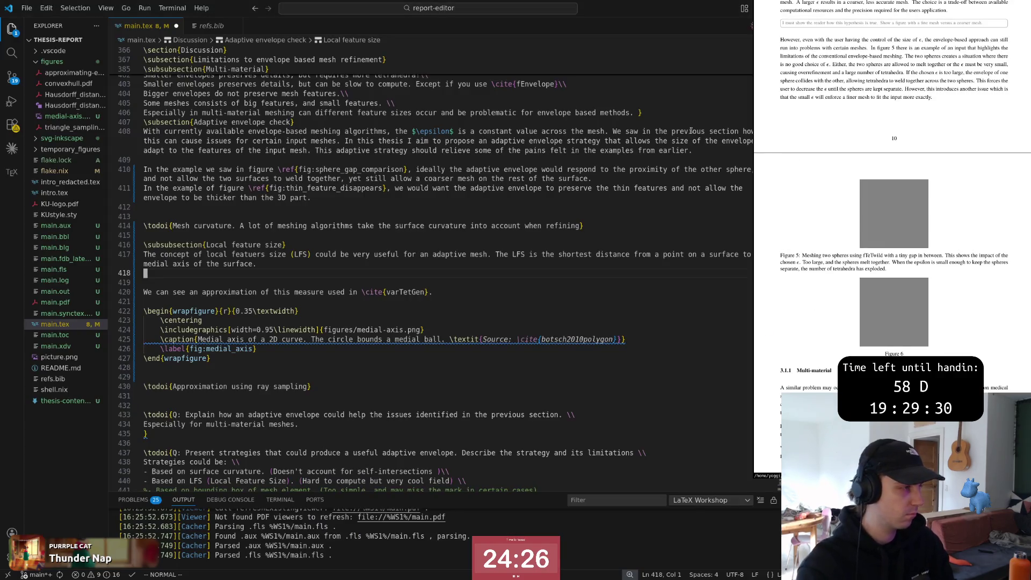
type("ocapturing both local thickness and curvature of the shape.")
Step: Write 'The LFS captures both local thickness and curvature of the shape.' and fix 'captures'
key("Home")
type("The LFS")
key("Escape")
type("cwcapute")
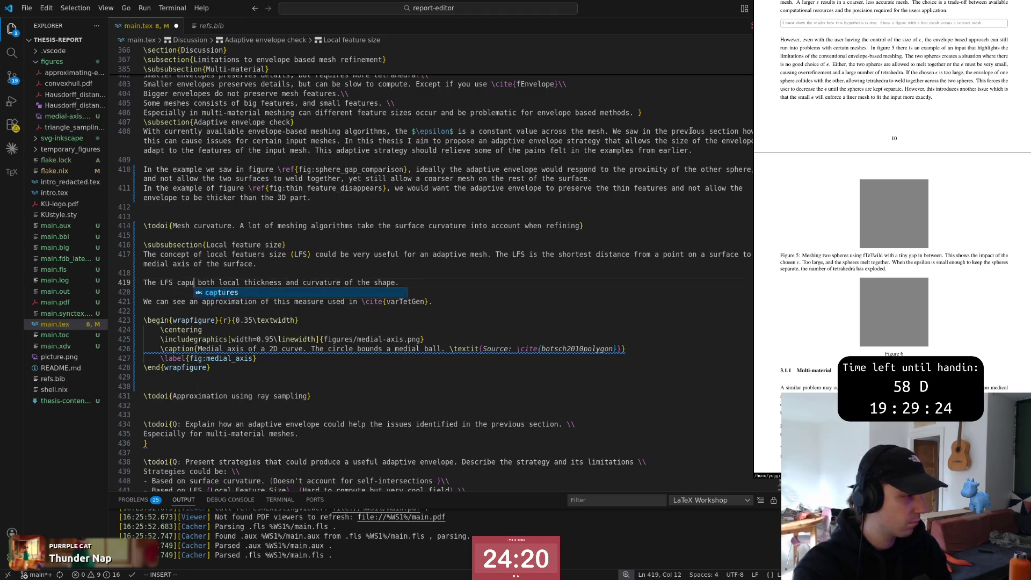
key("BackSpace")
key("BackSpace")
key("BackSpace")
type("tures")
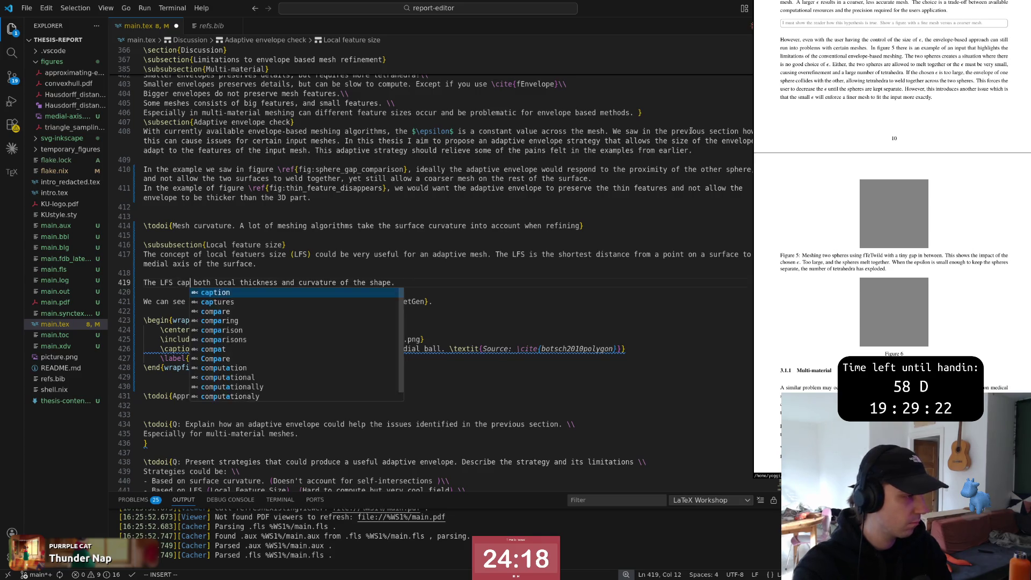
key("Escape")
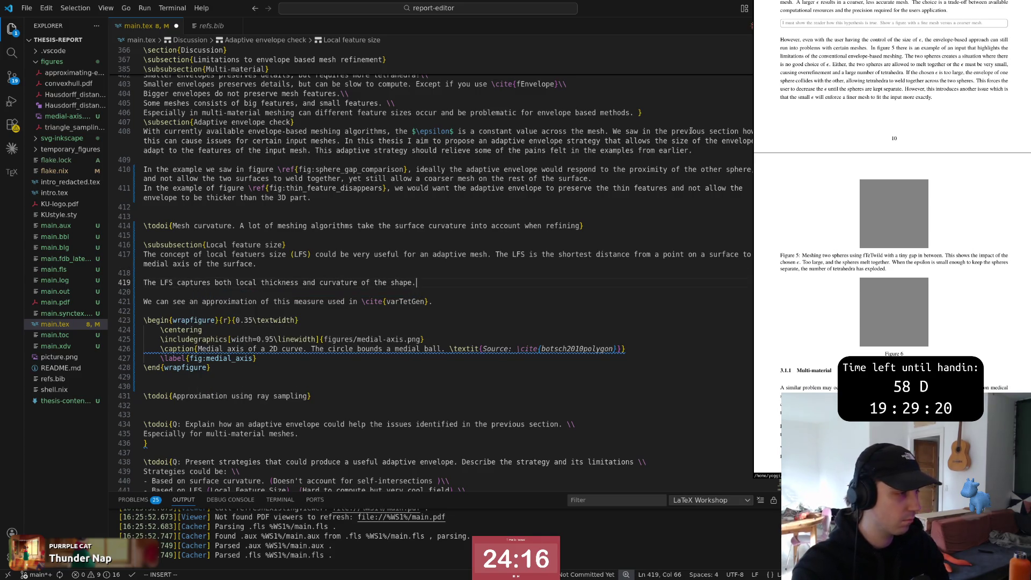
Step: Join the new sentence onto the LFS paragraph and leave a blank line after it
key("k")
key("d")
key("d")
key("shift+j")
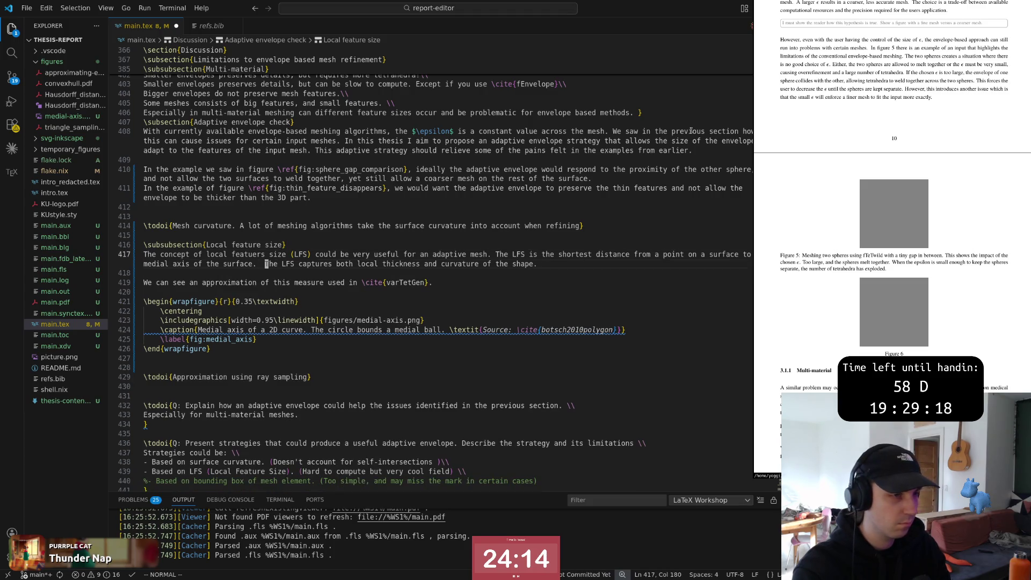
key("asterisk")
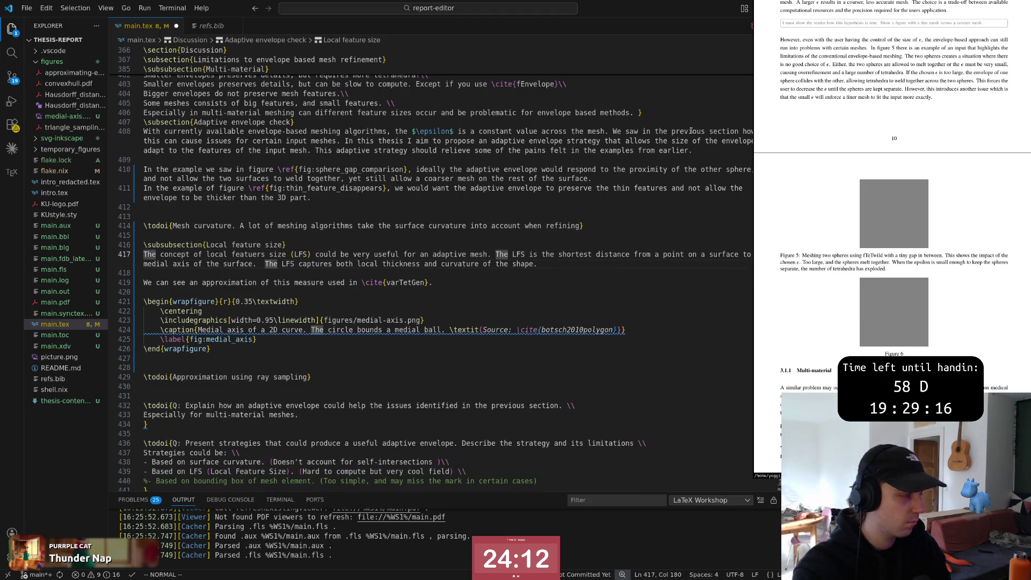
key("o")
key("Escape")
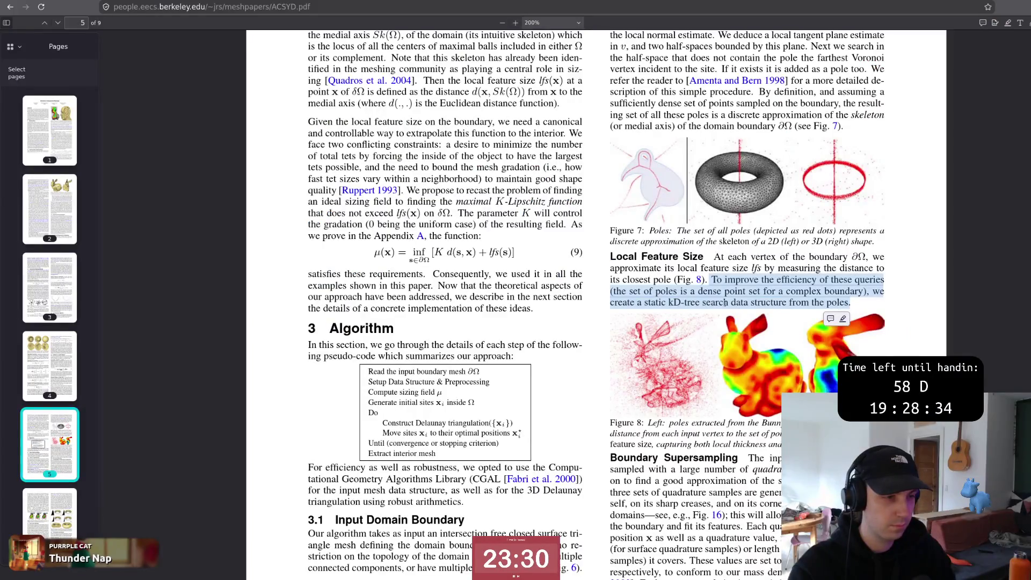
Step: Reread the paper's kD-tree pole-query sentence, then return to the thesis source
left_click(852, 305)
mouse_move(714, 280)
left_mouse_down()
mouse_move(850, 306)
mouse_move(714, 280)
left_mouse_up()
left_click(849, 305)
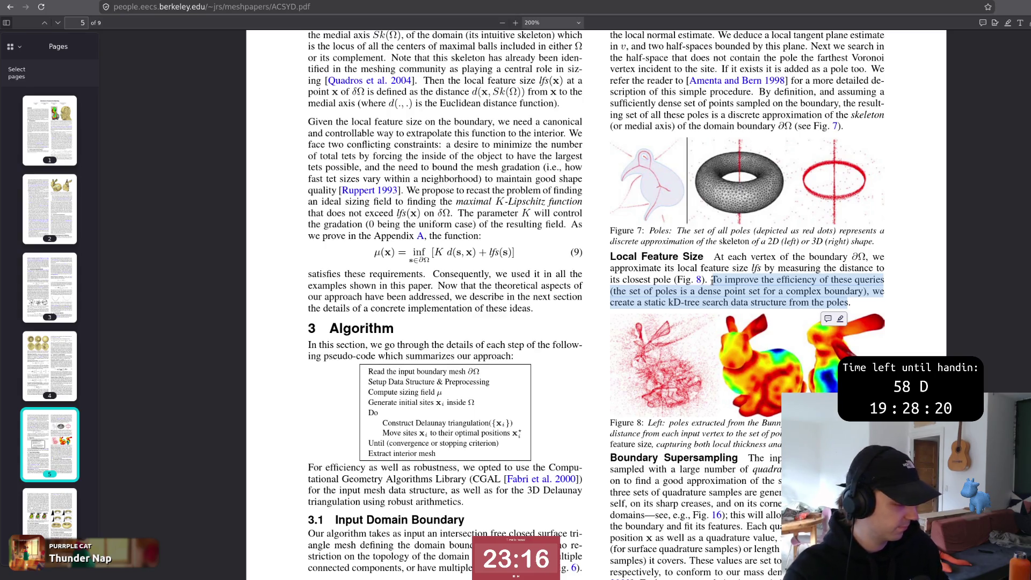
key("alt+Tab")
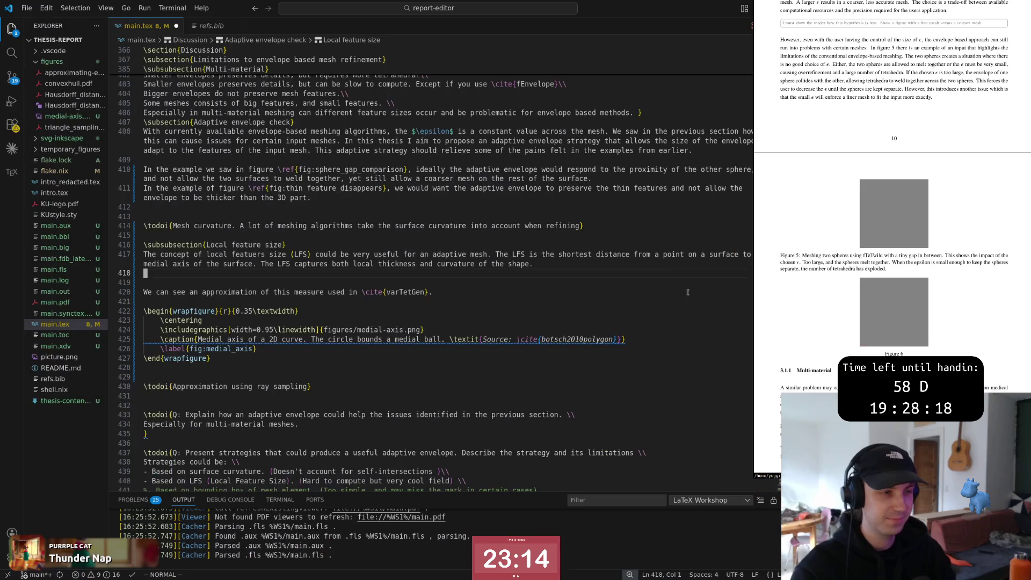
Step: Merge the varTetGen sentence into the LFS paragraph with a single space, leaving a blank line after it
key("alt+Tab")
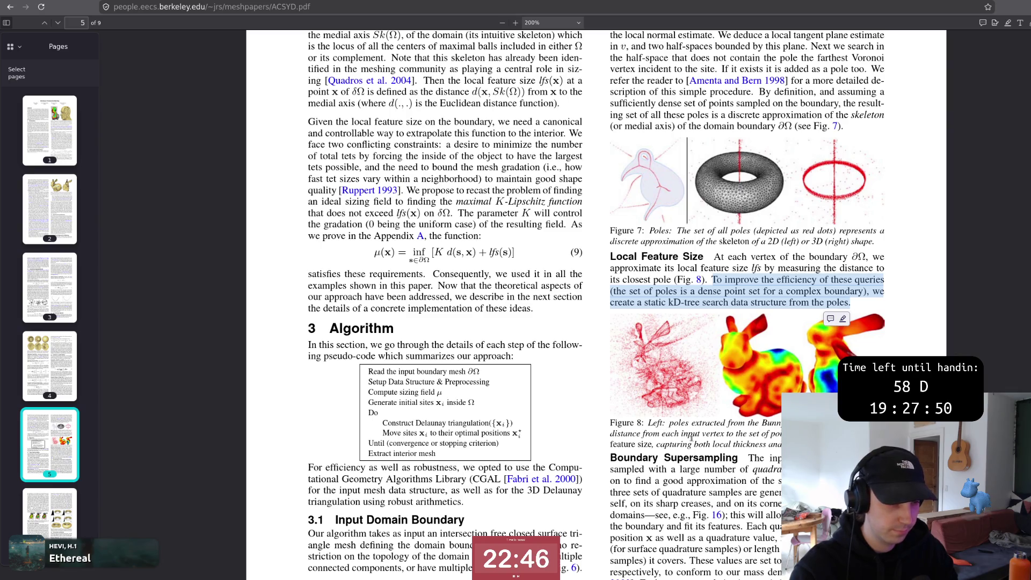
key("alt+Tab")
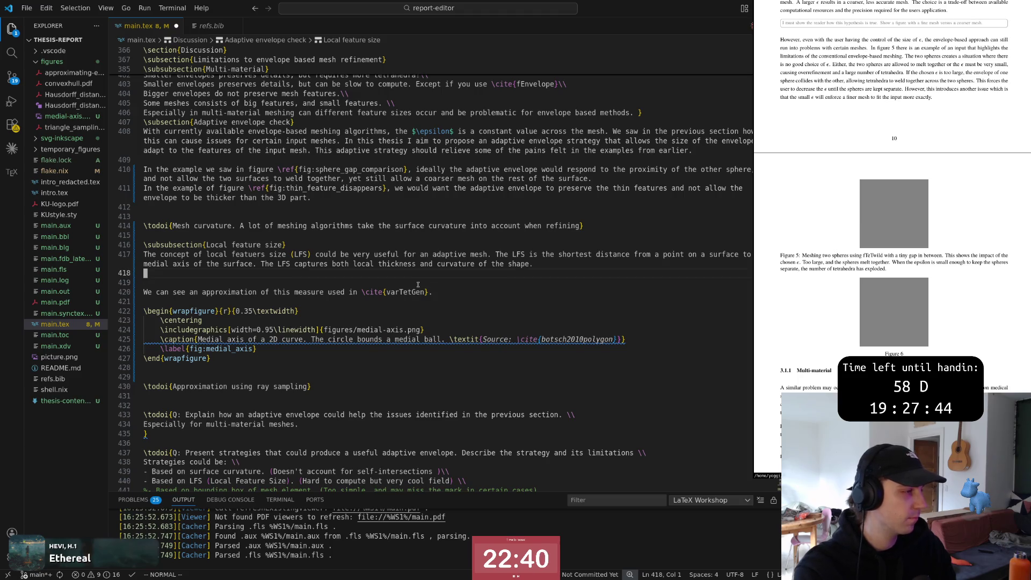
key("k")
key("J")
key("J")
key("J")
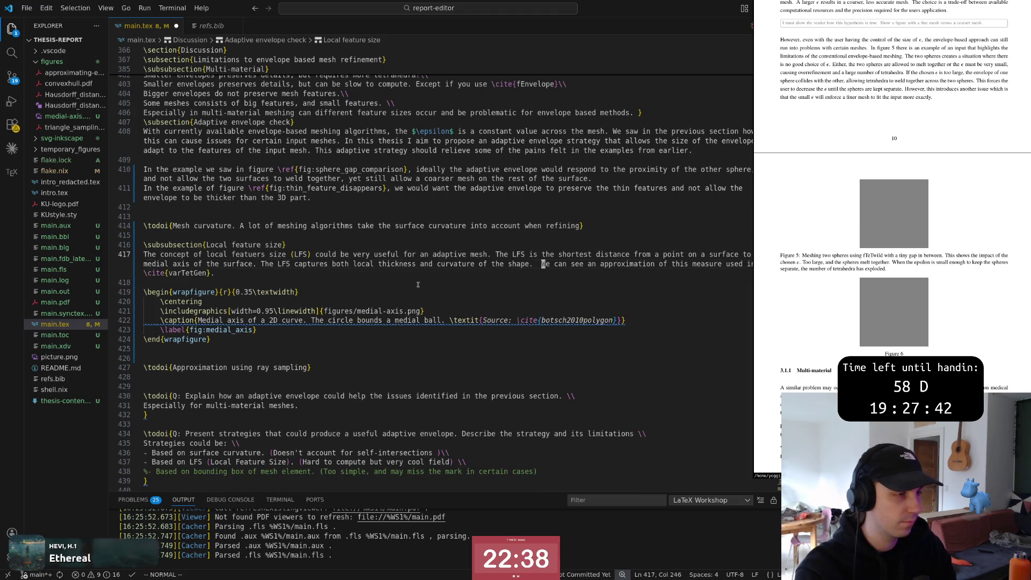
key("h")
key("x")
key("w")
key("w")
key("w")
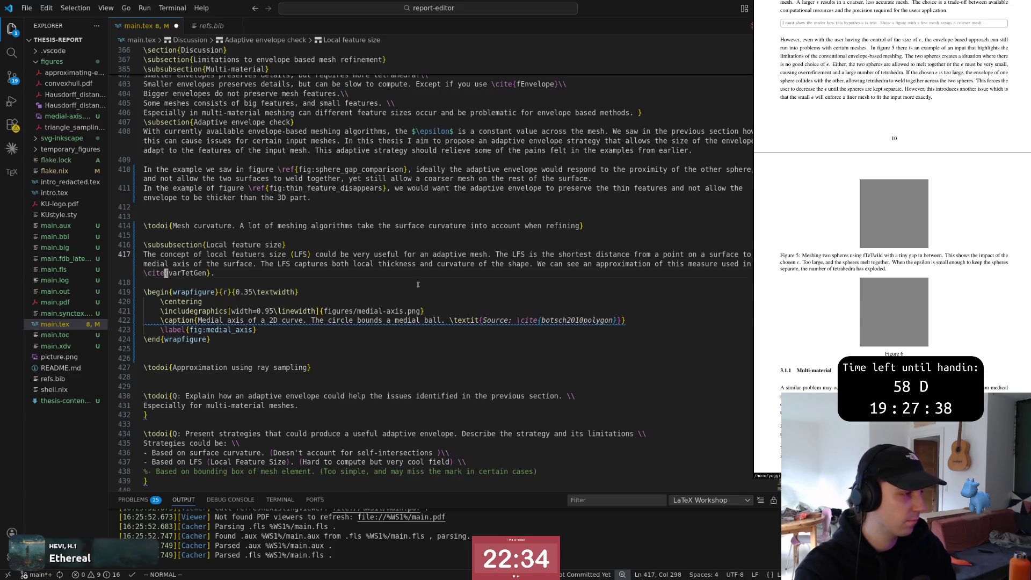
key("o")
key("Escape")
Step: Start a new paragraph 'Lets define the what the medial axis is. The medial axis' and switch to the Polygon Mesh Processing book
key("o")
type("The medial a")
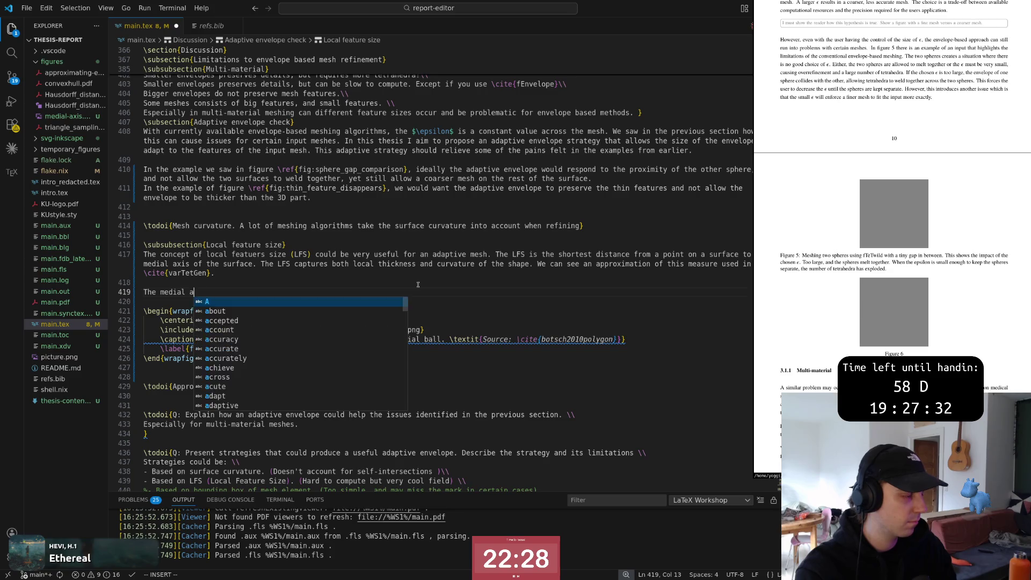
type("xis")
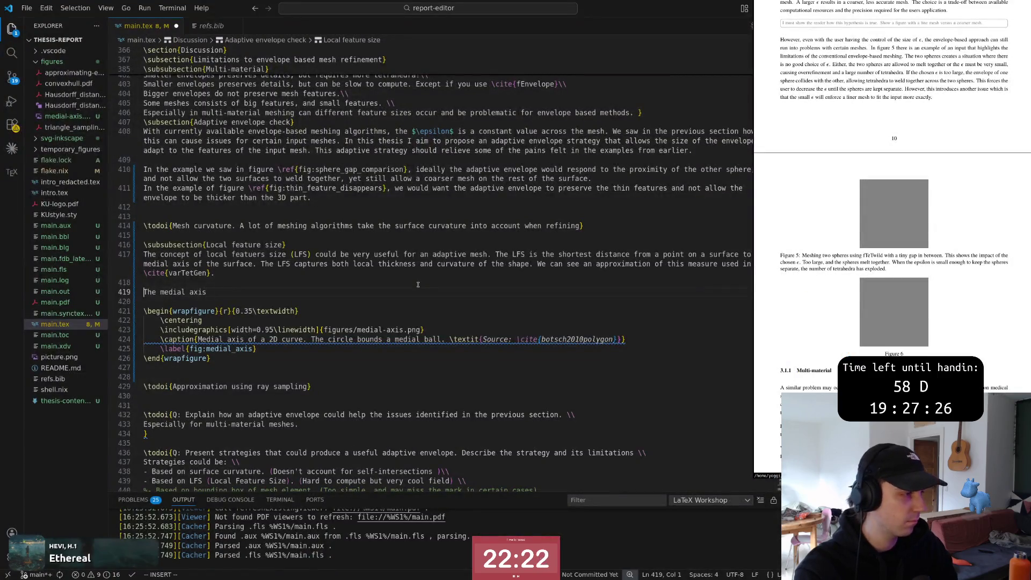
key("Home")
type("lets define the")
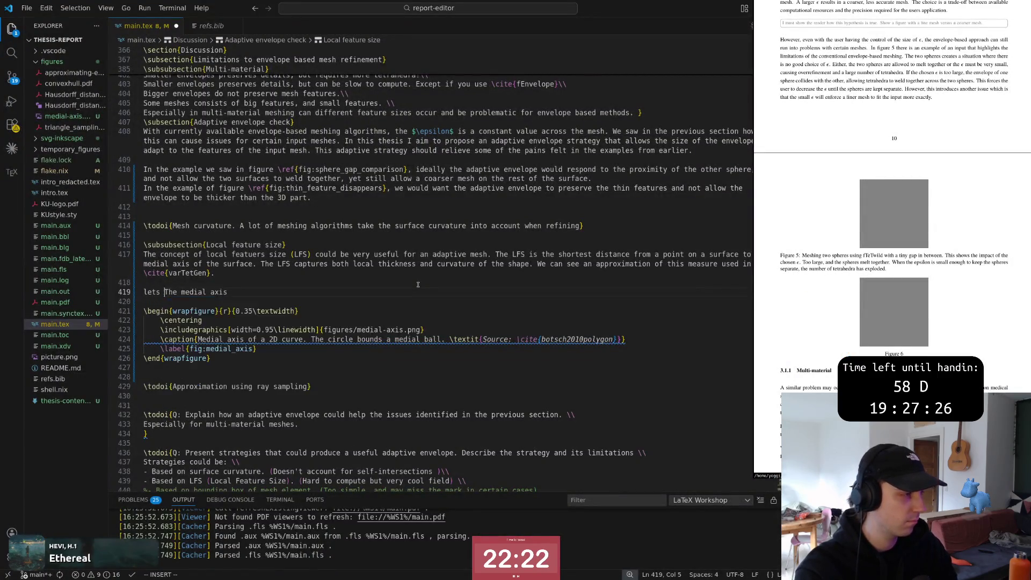
key("Delete")
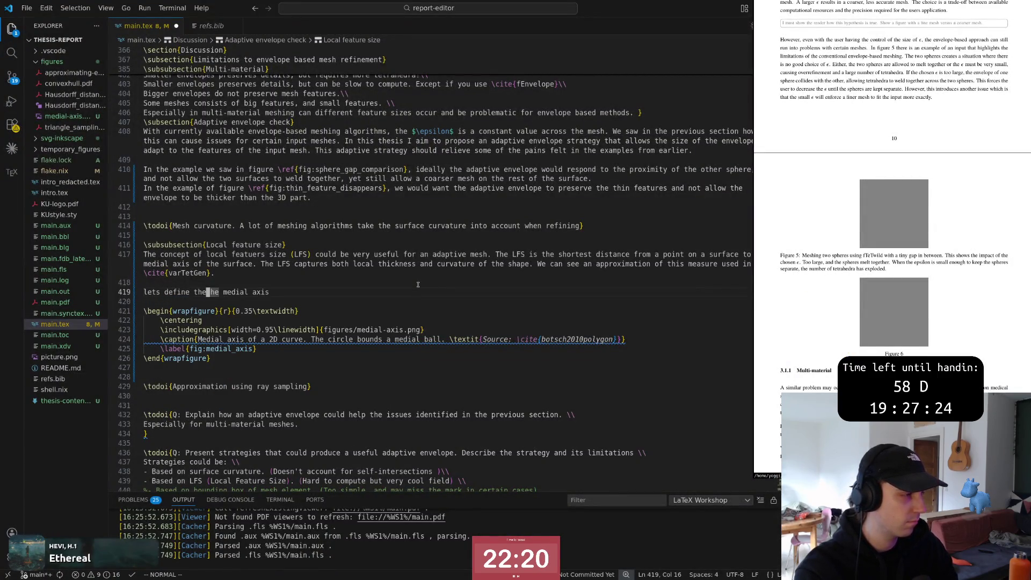
type("what t")
type("A is.")
key("Escape")
type("0~A")
type("The me")
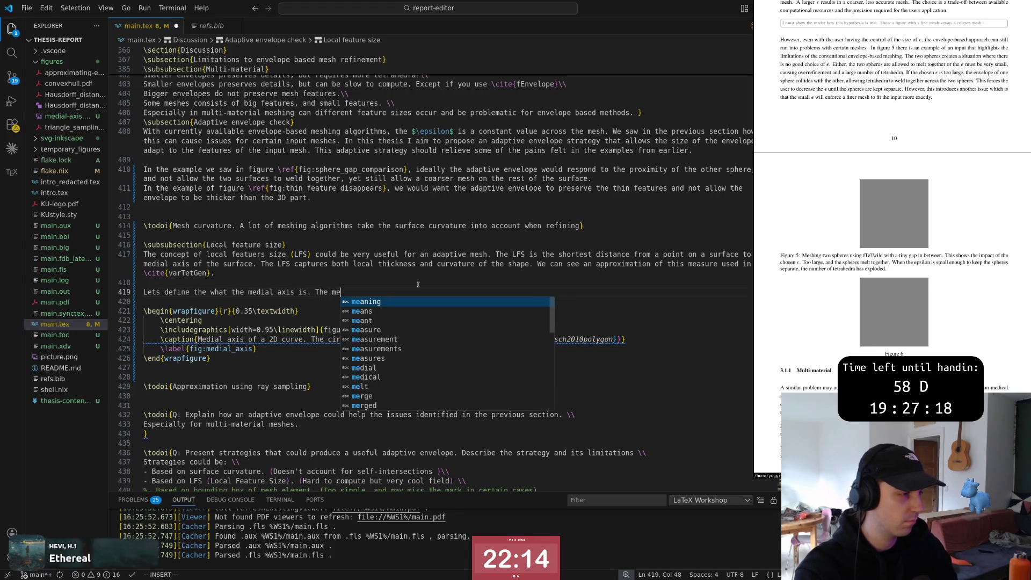
type("dial axis")
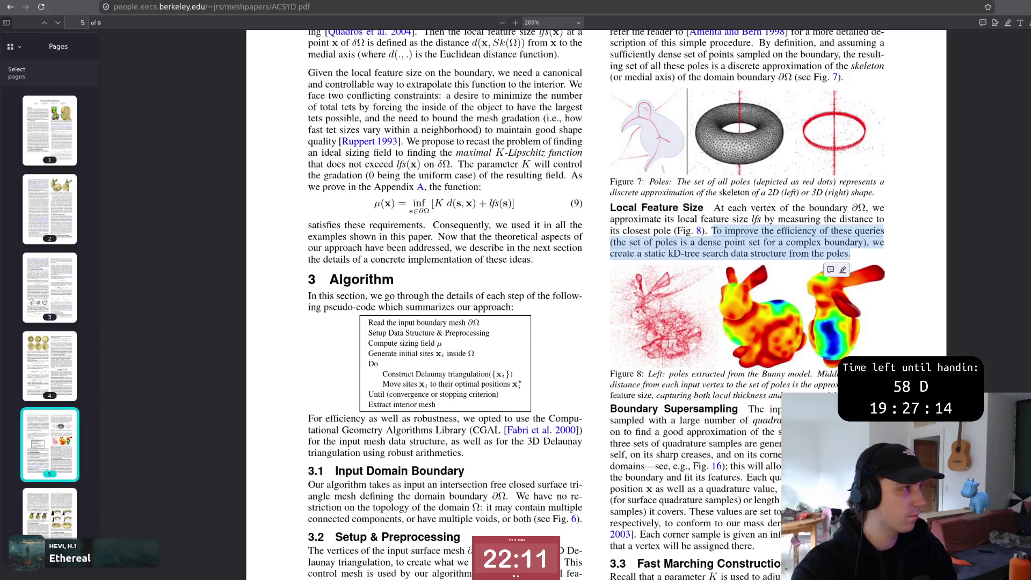
key("alt+Tab")
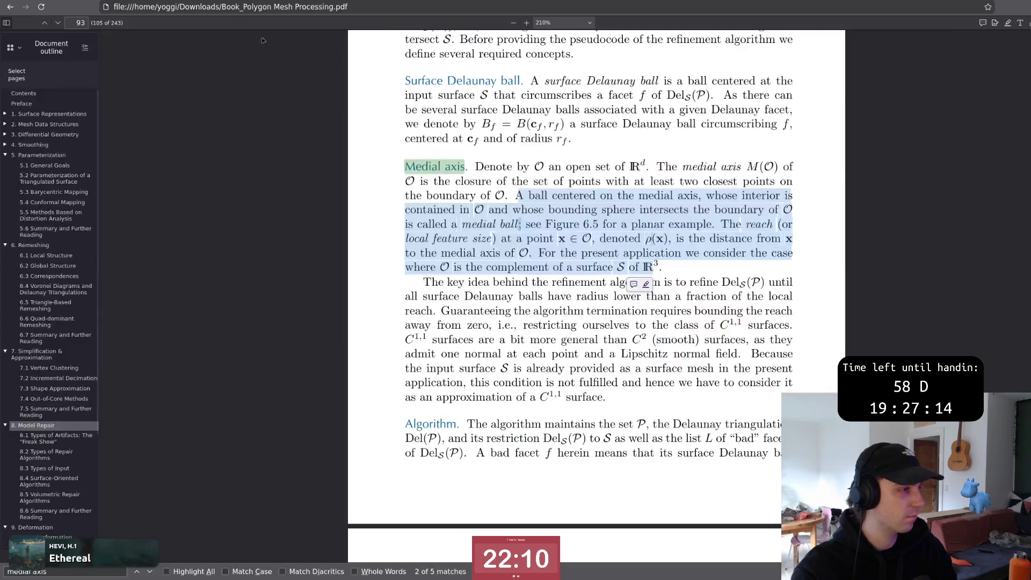
Step: Read the book's medial axis definition and the refinement key-idea paragraph
left_click(527, 169)
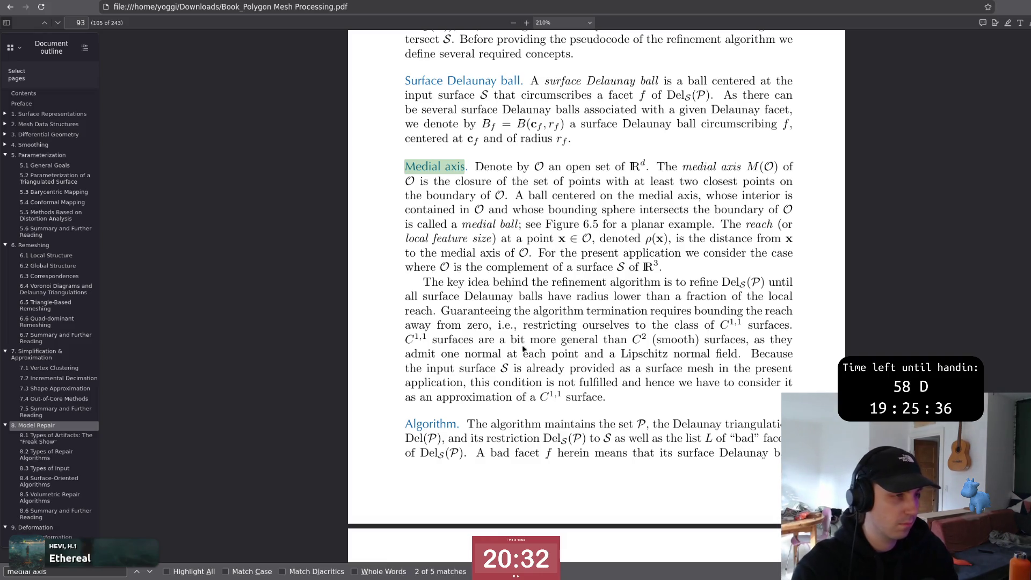
triple_click(523, 342)
scroll(524, 343, "up", 2)
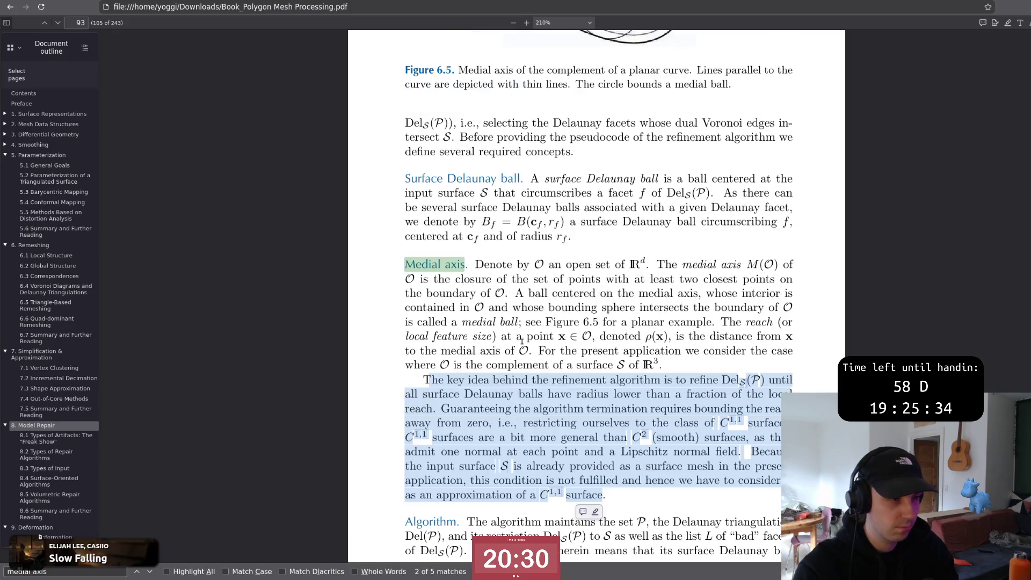
key("alt+Tab")
key("alt+Tab")
key("alt+Tab")
key("alt+Tab")
key("alt+Tab")
key("alt+Tab")
key("alt+Tab")
Step: Return to line 419 of the thesis, undoing an accidental empty line below it
left_click(446, 283)
key("Down")
key("End")
key("Return")
key("Escape")
key("u")
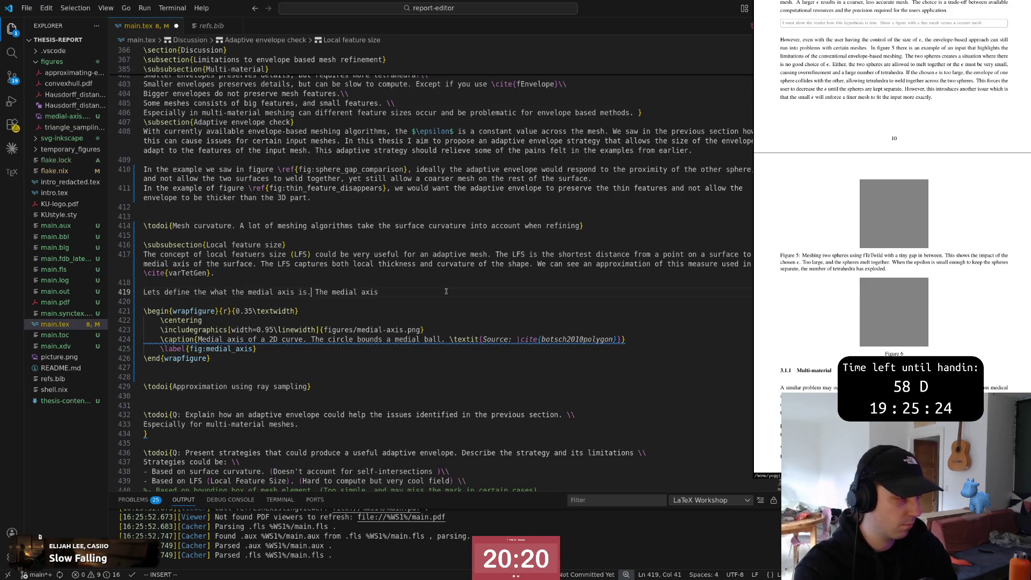
type("iThe book \\cite{")
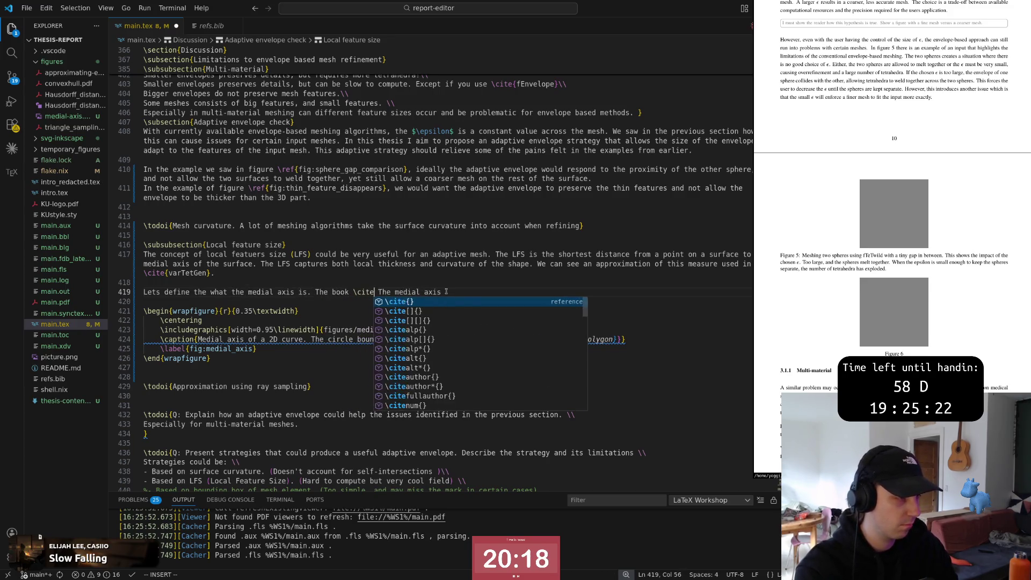
Step: Write 'The book \cite{botsch2010polygon} describes the medial axis as the line produced', pushing 'The medial axis' onto its own paragraph
key("Down")
key("Down")
key("Down")
key("Return")
key("Escape")
type("xwidesc")
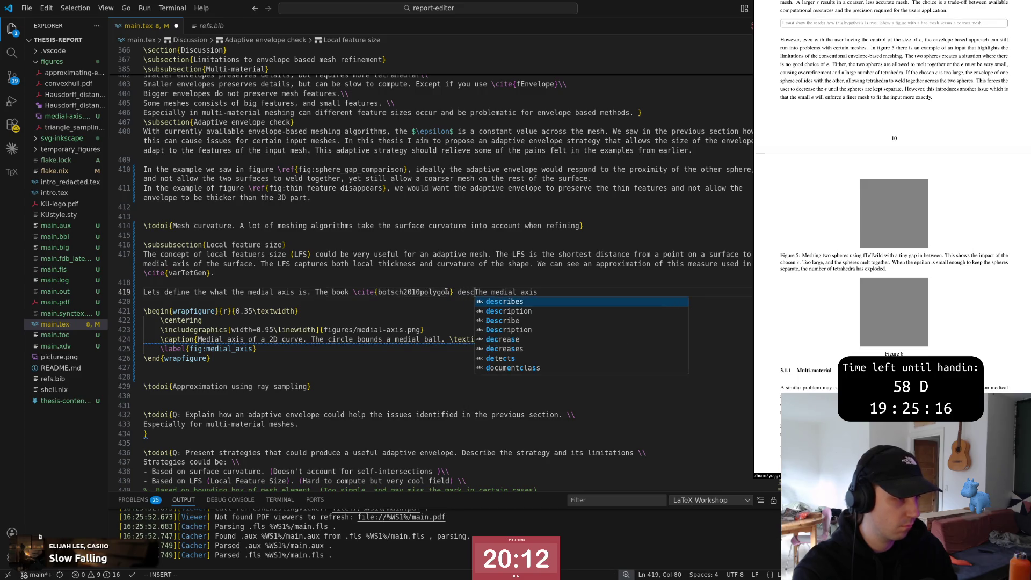
type("ribes")
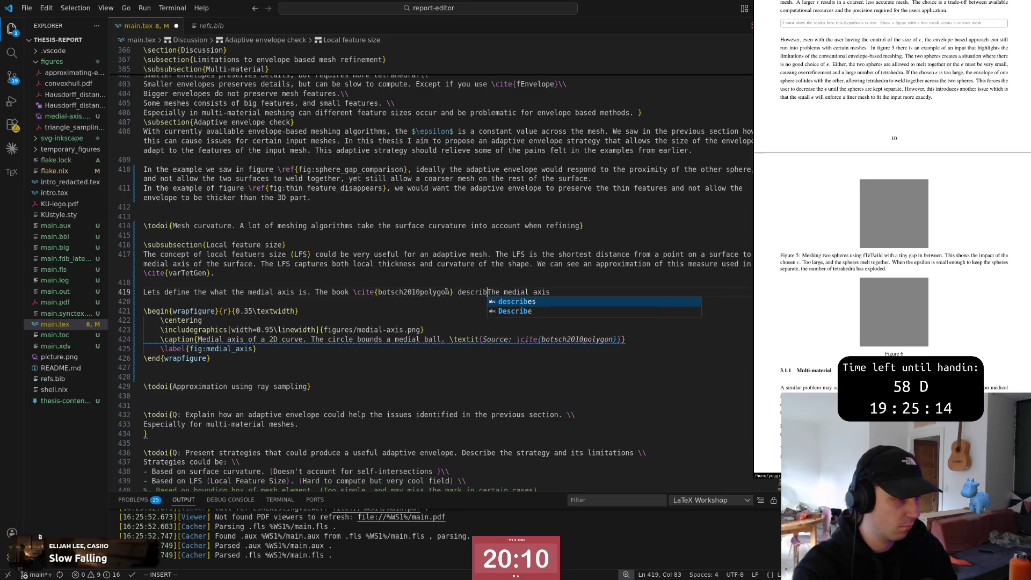
key("Escape")
type("ibes ")
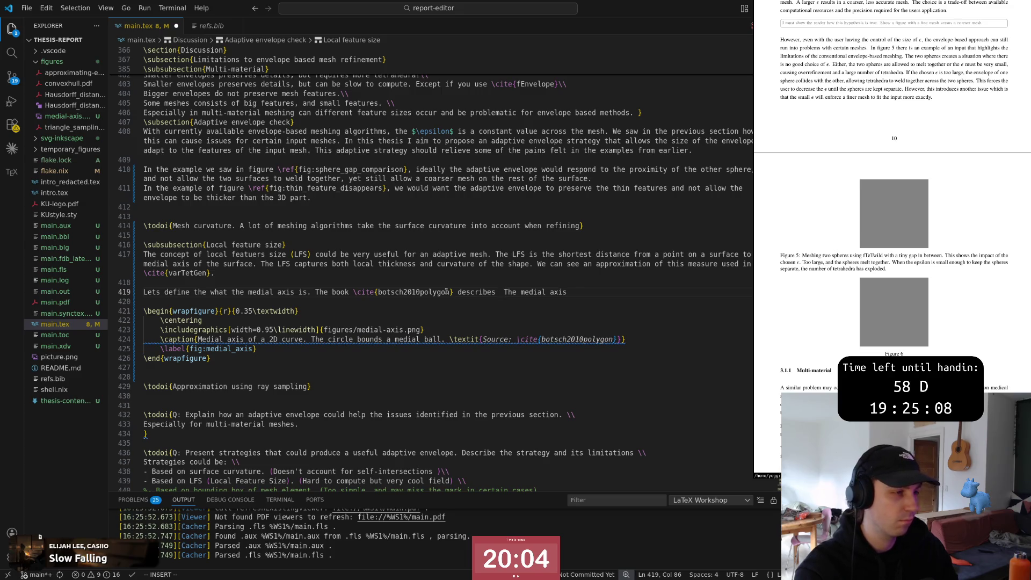
type("the medial axis as th")
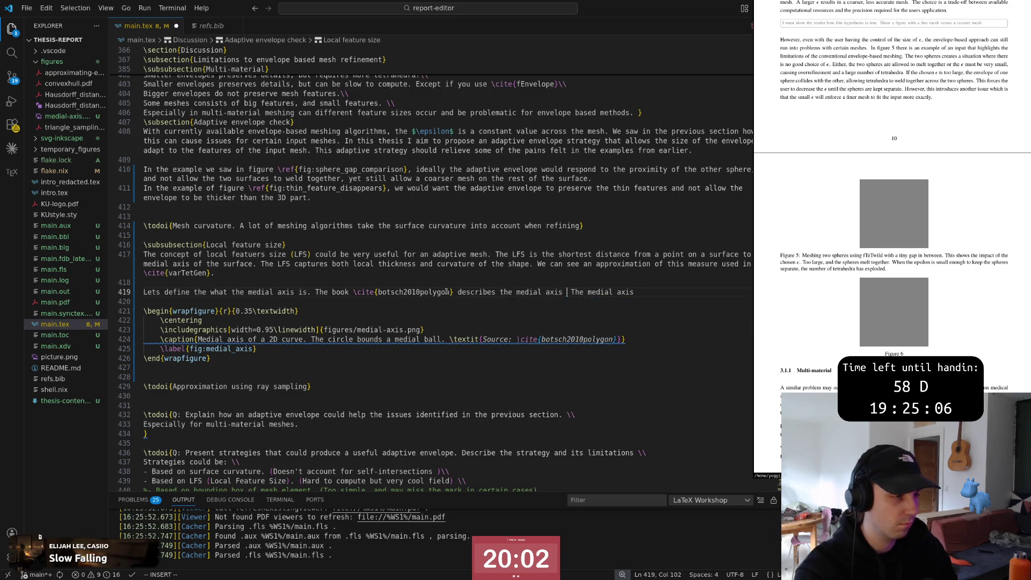
type("e ")
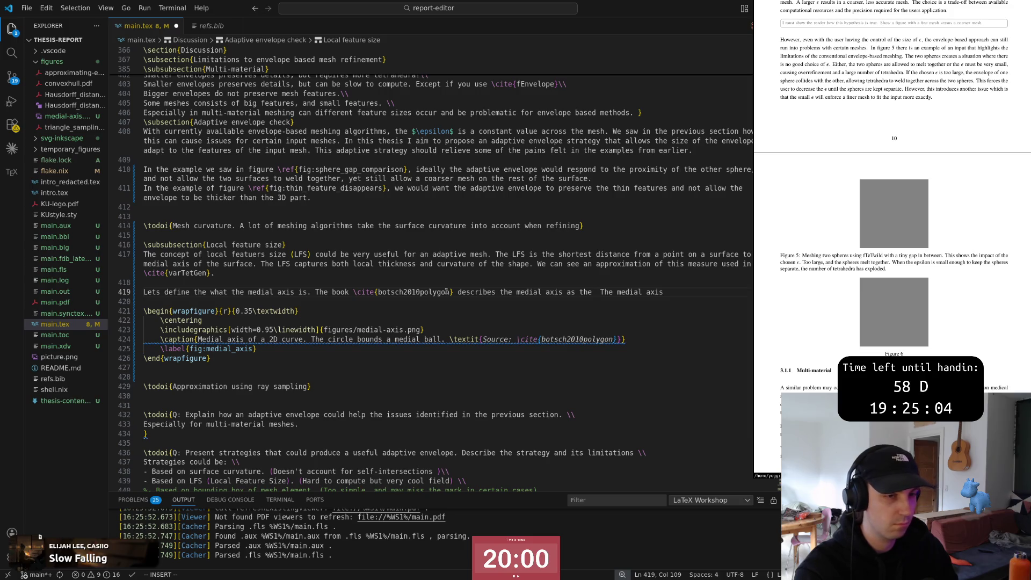
type("line produ")
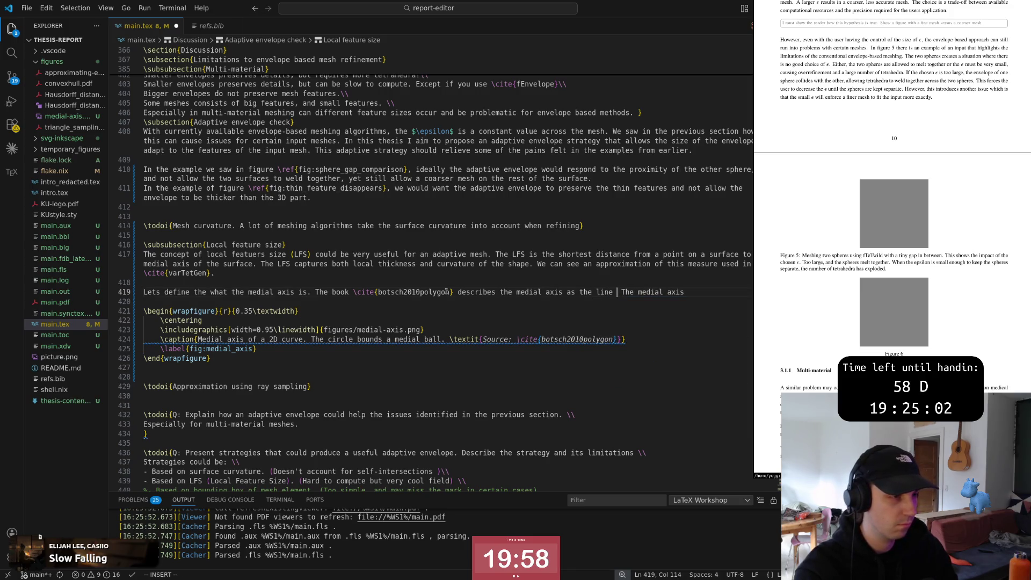
type("ced")
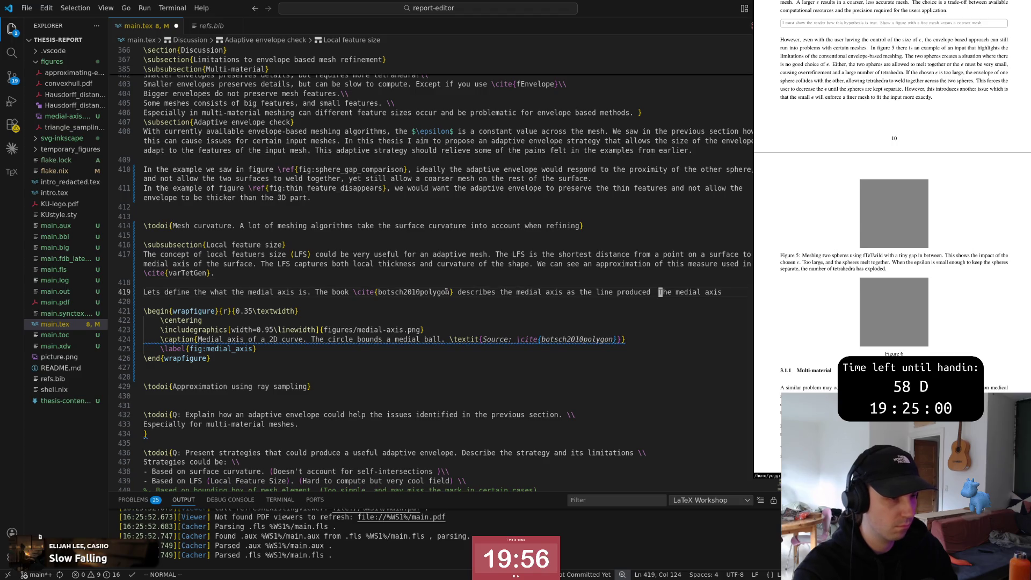
key("Return")
key("Return")
key("Escape")
key("k")
key("shift+a")
type("y")
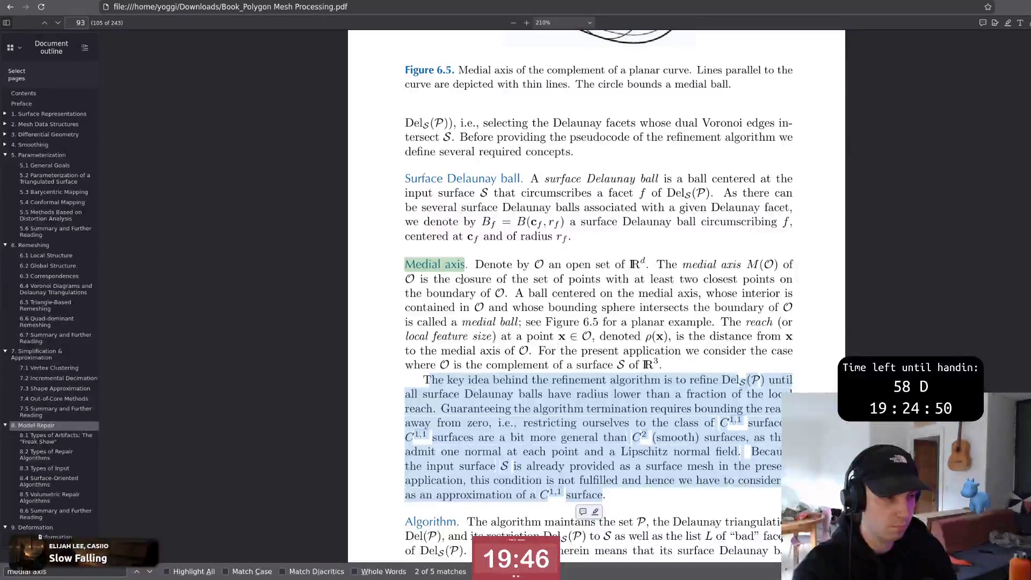
Step: Finish the sentence with 'by the center of all spheres' after checking the book
key("alt+Tab")
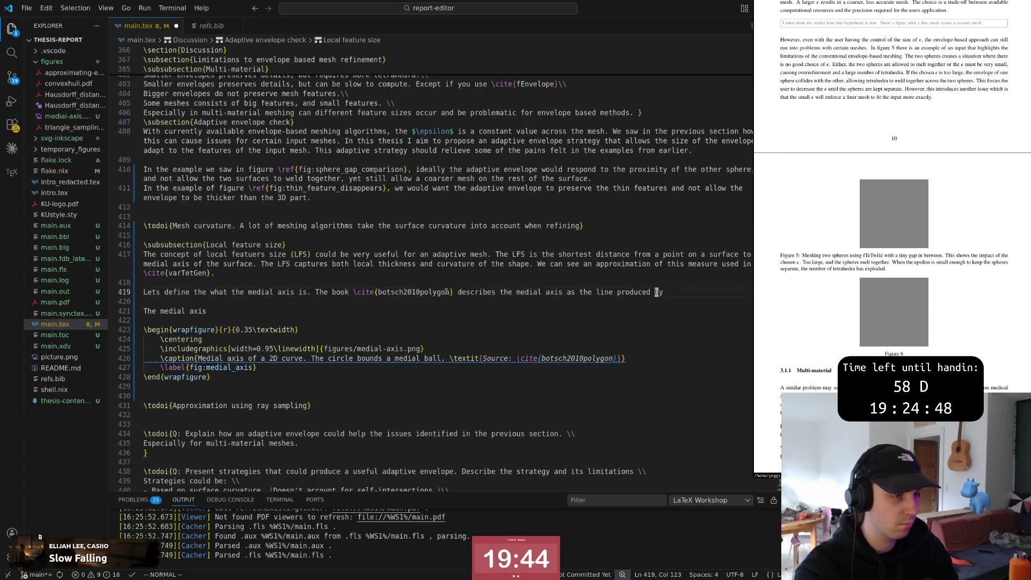
type("A the ce")
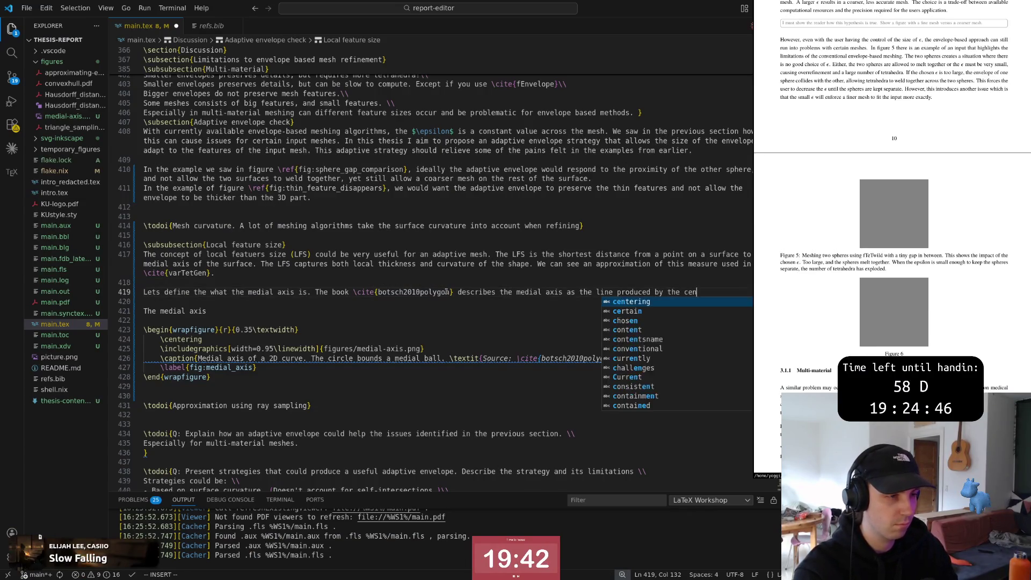
type("nter of spheres")
key("Escape")
key("i")
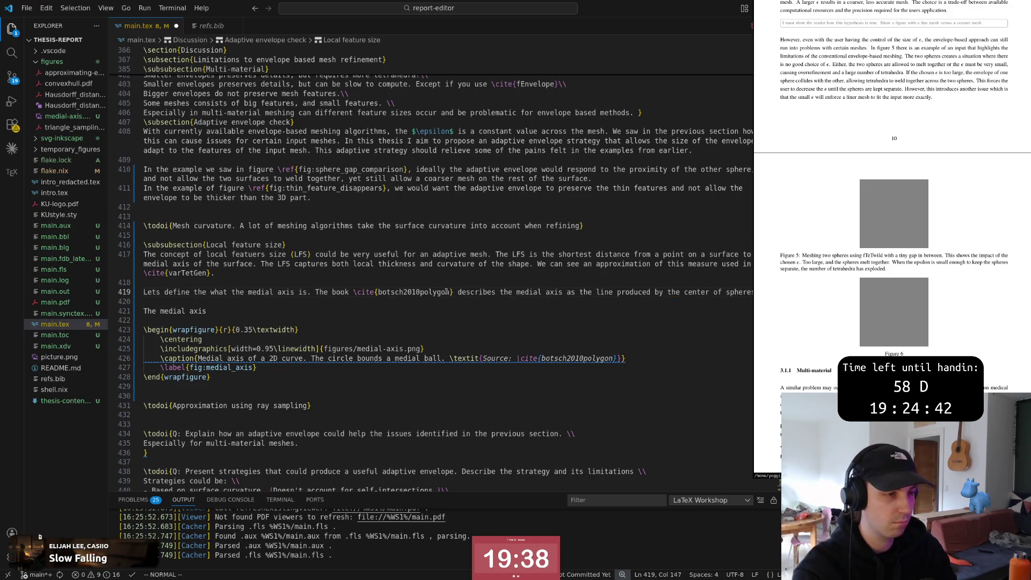
key("Escape")
key("Escape")
type("all")
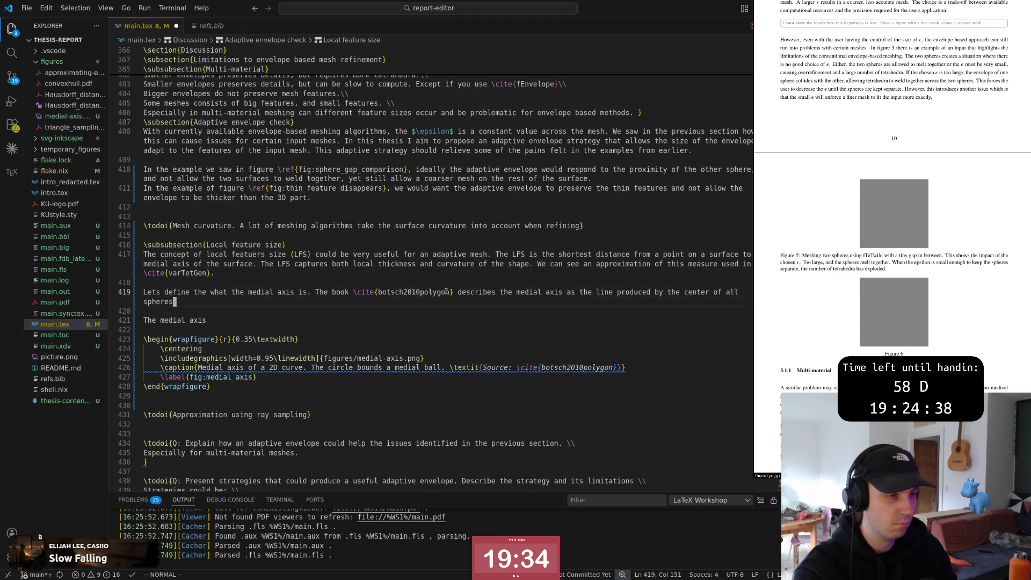
key("Escape")
Step: Move to 'medial axis' in line 419 and begin an inline math expression after it
key("0")
key("w")
key("v")
key("e")
key("b")
key("Escape")
key("k")
key("j")
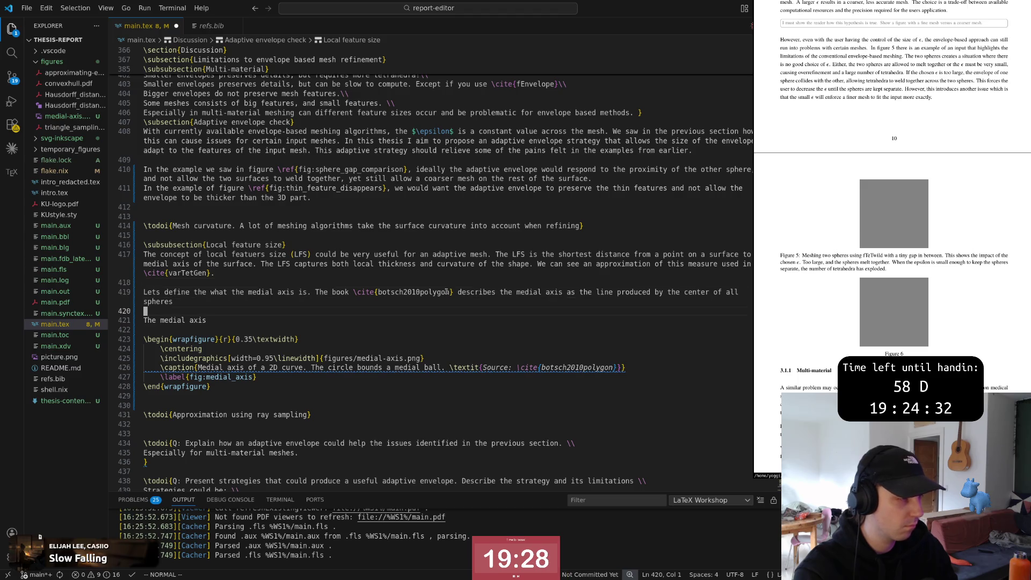
key("k")
key("k")
key("j")
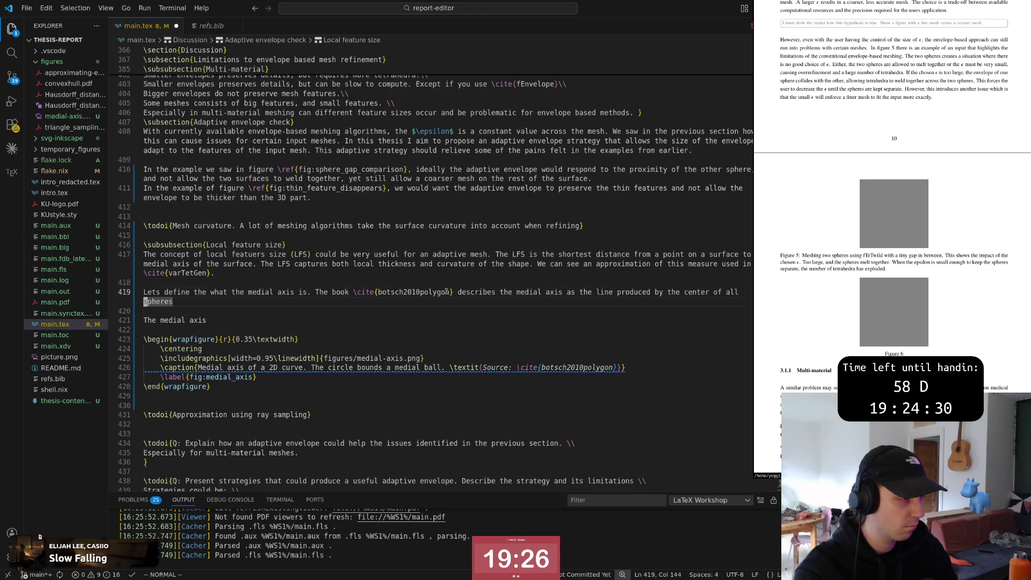
key("w")
key("w")
key("w")
key("w")
key("w")
key("i")
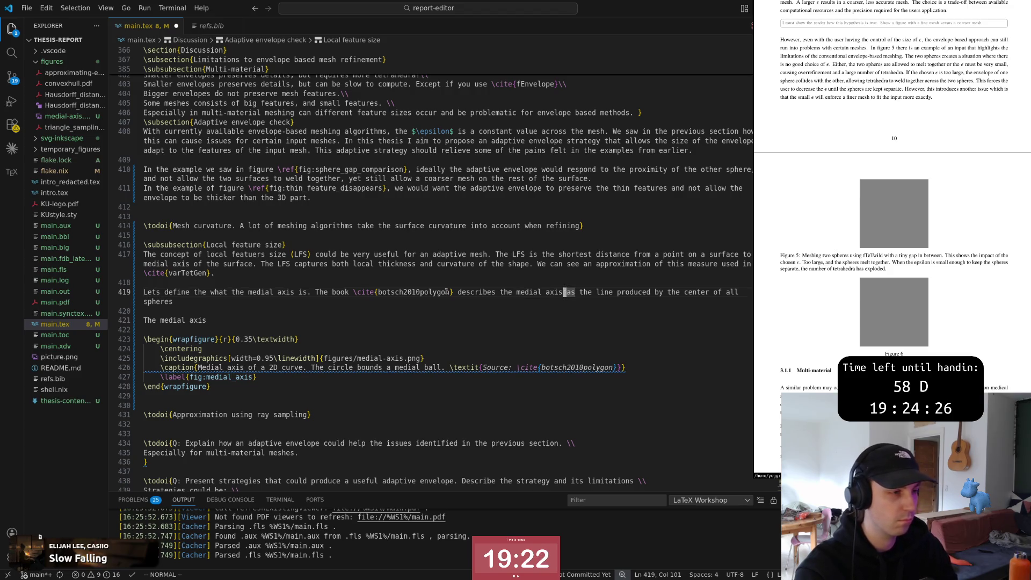
type("$$")
key("Left")
type("\\math")
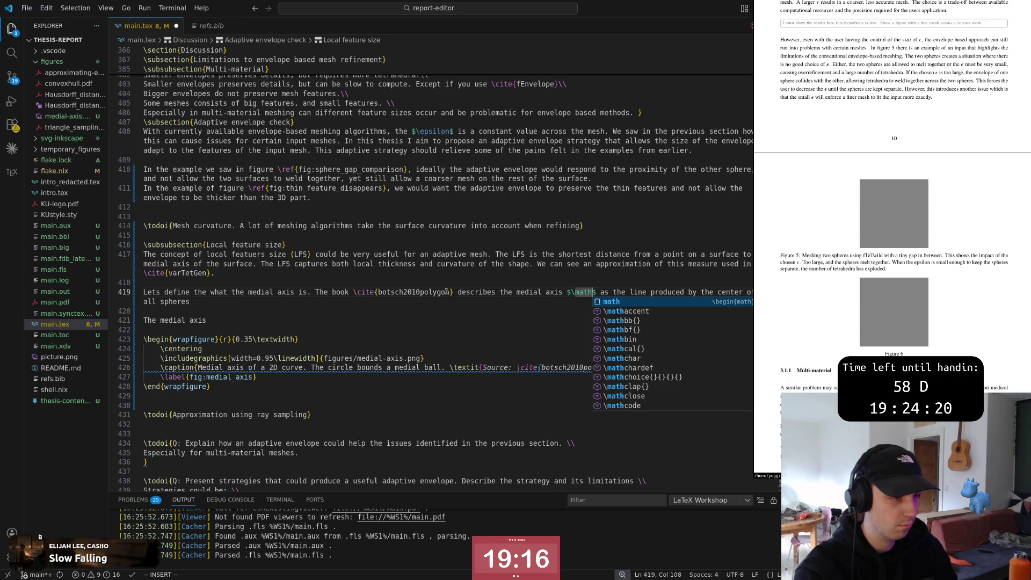